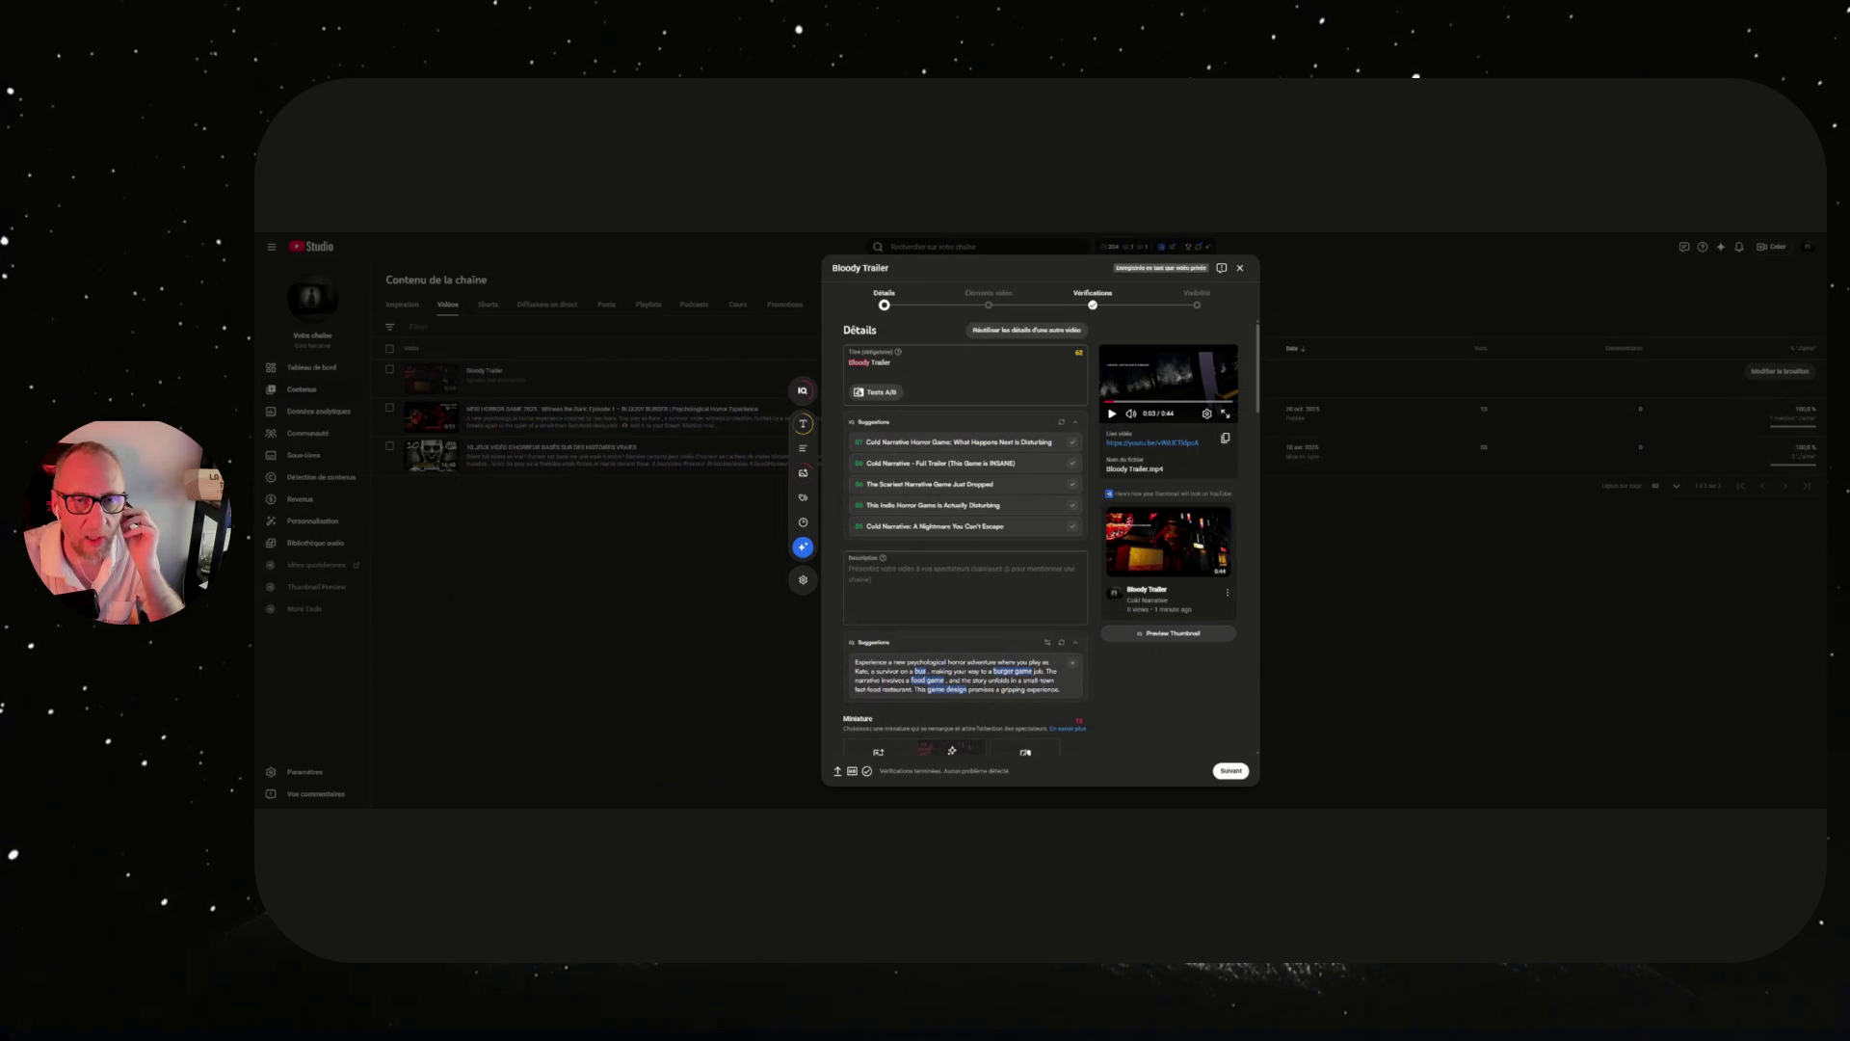
Choose the auto-generated Miniature for the Bloody Trailer video, then select its current title.
{"action": "scroll", "coordinate": [925, 434], "scroll_direction": "down", "scroll_amount": 3}
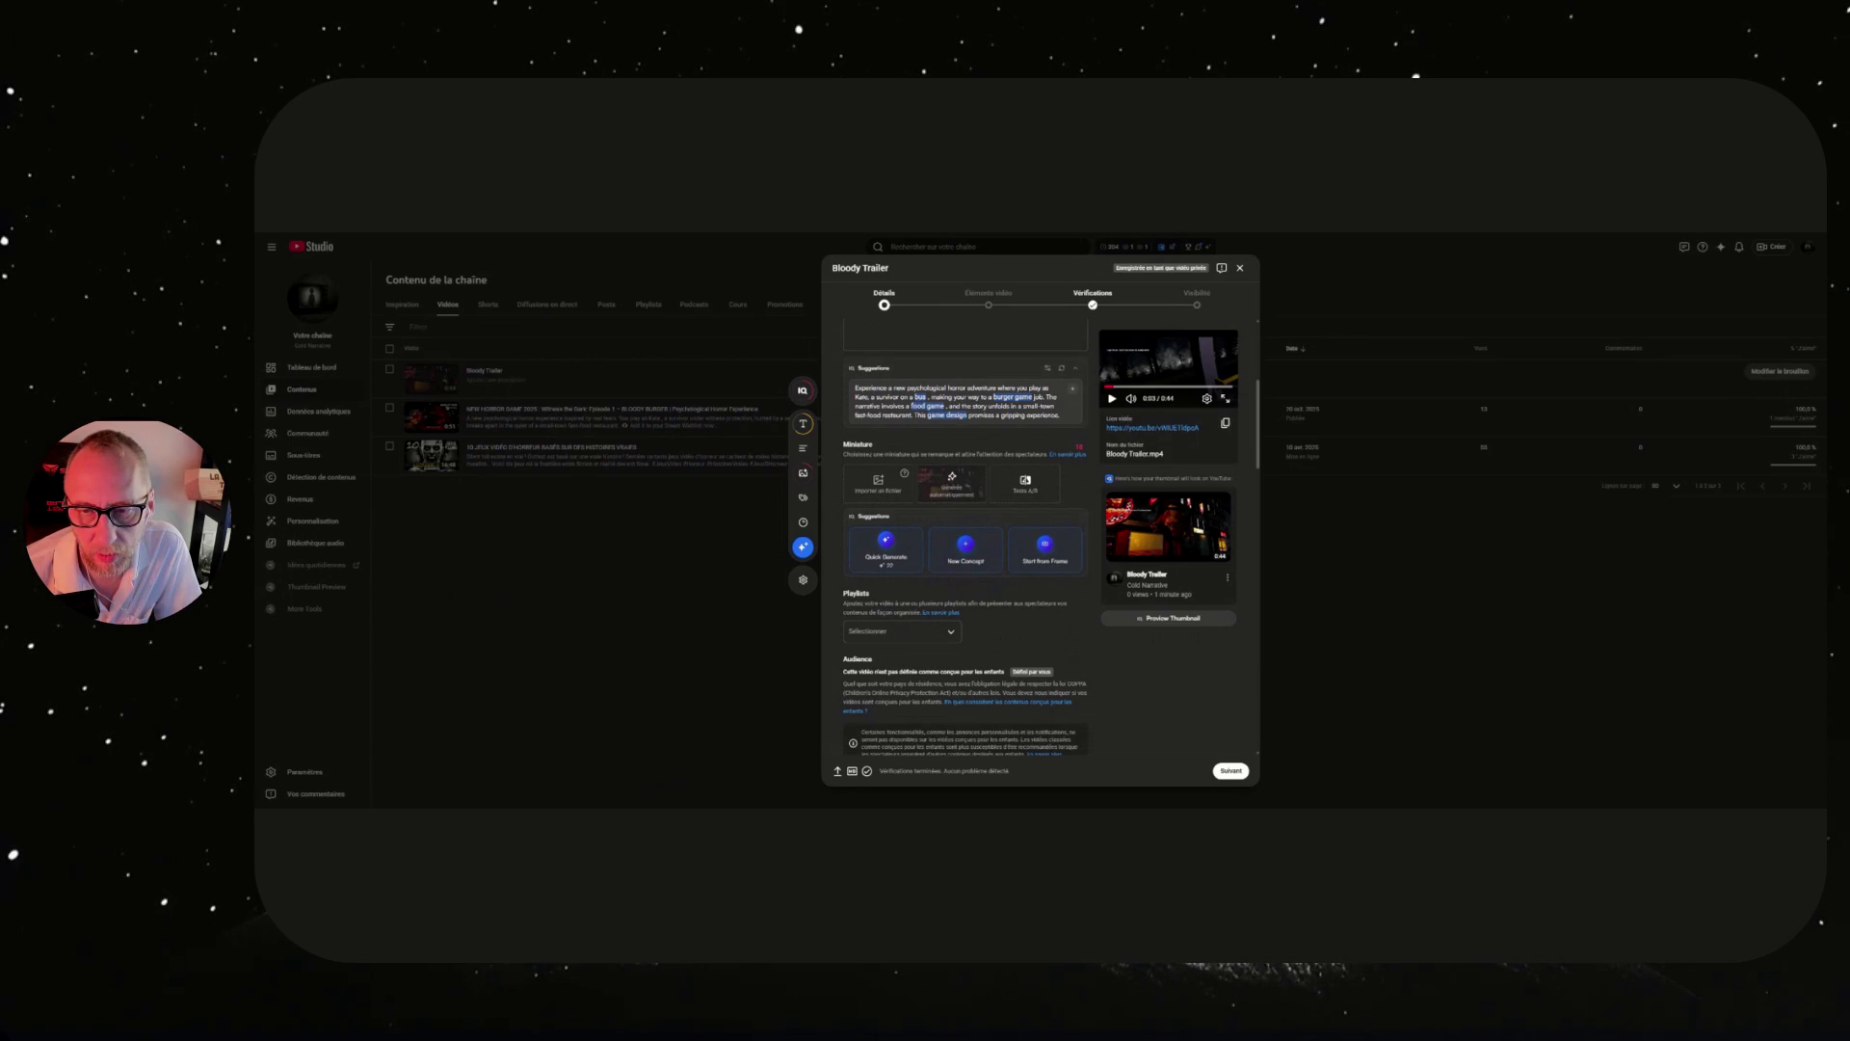
{"action": "left_click", "coordinate": [951, 482]}
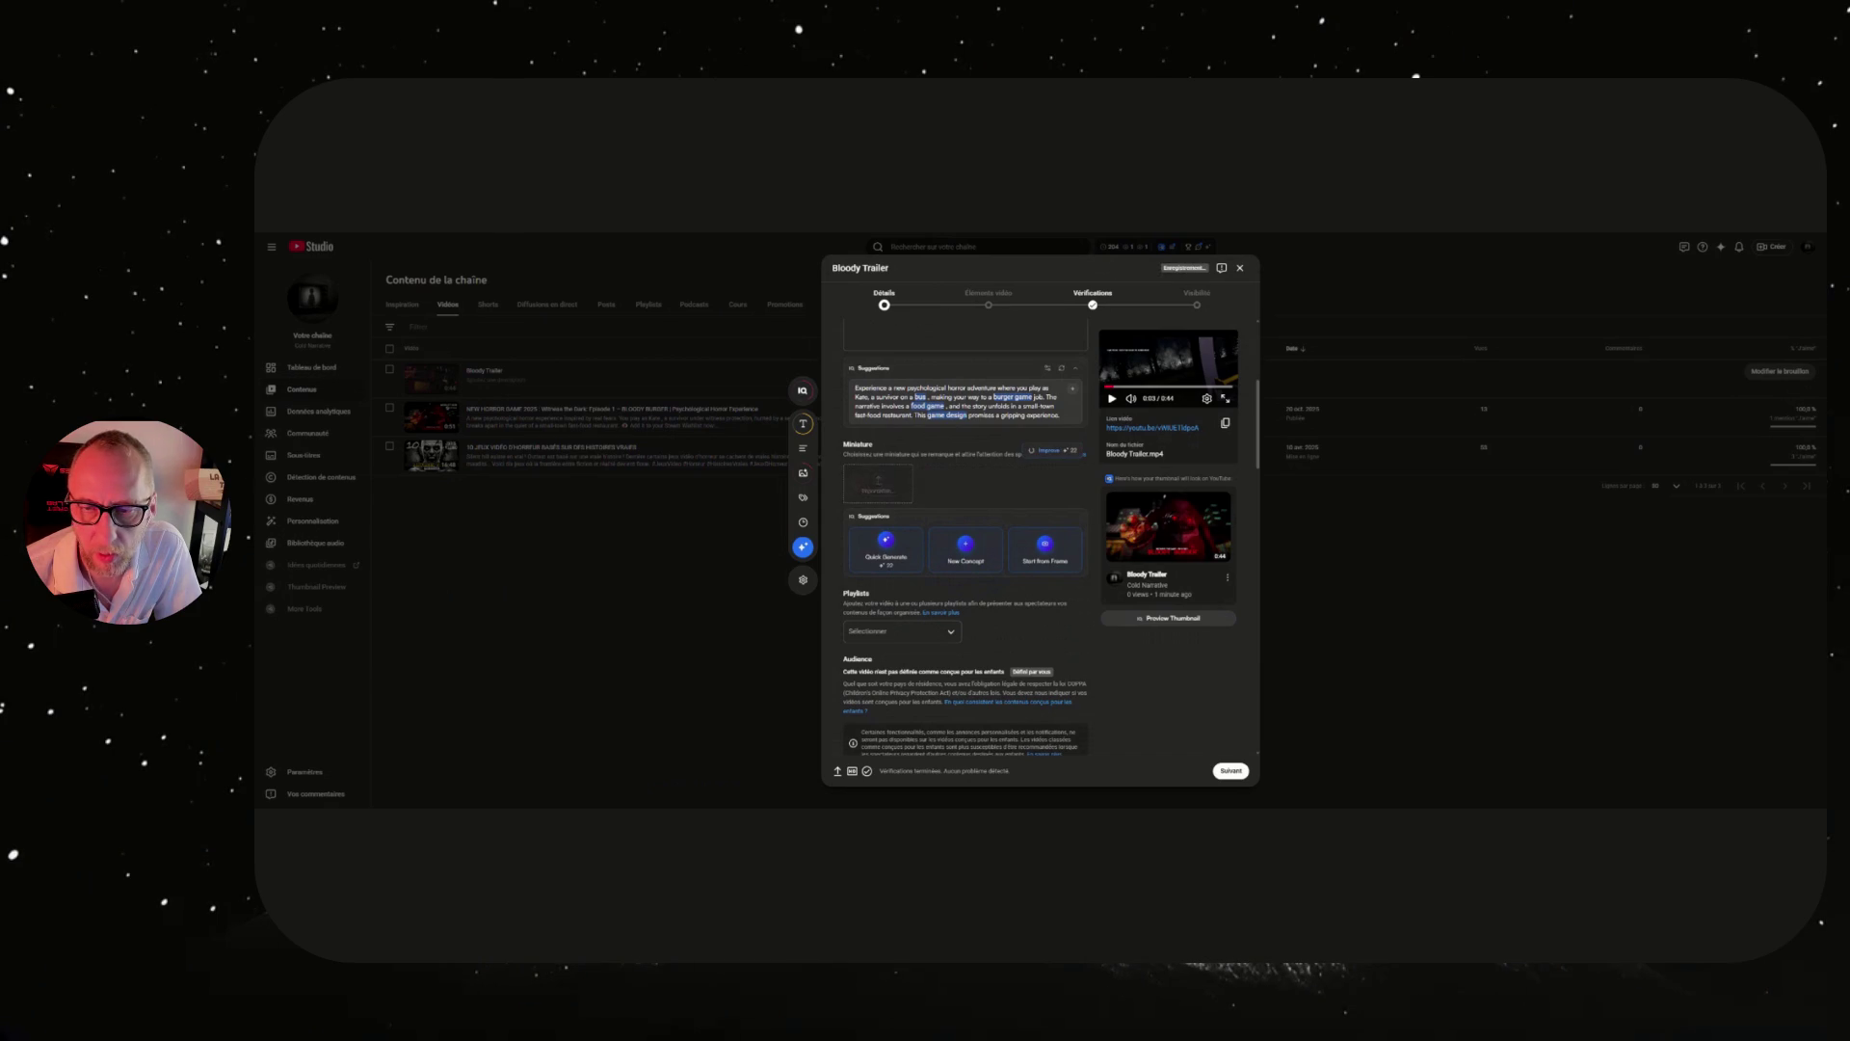
{"action": "scroll", "coordinate": [992, 497], "scroll_direction": "up", "scroll_amount": 3}
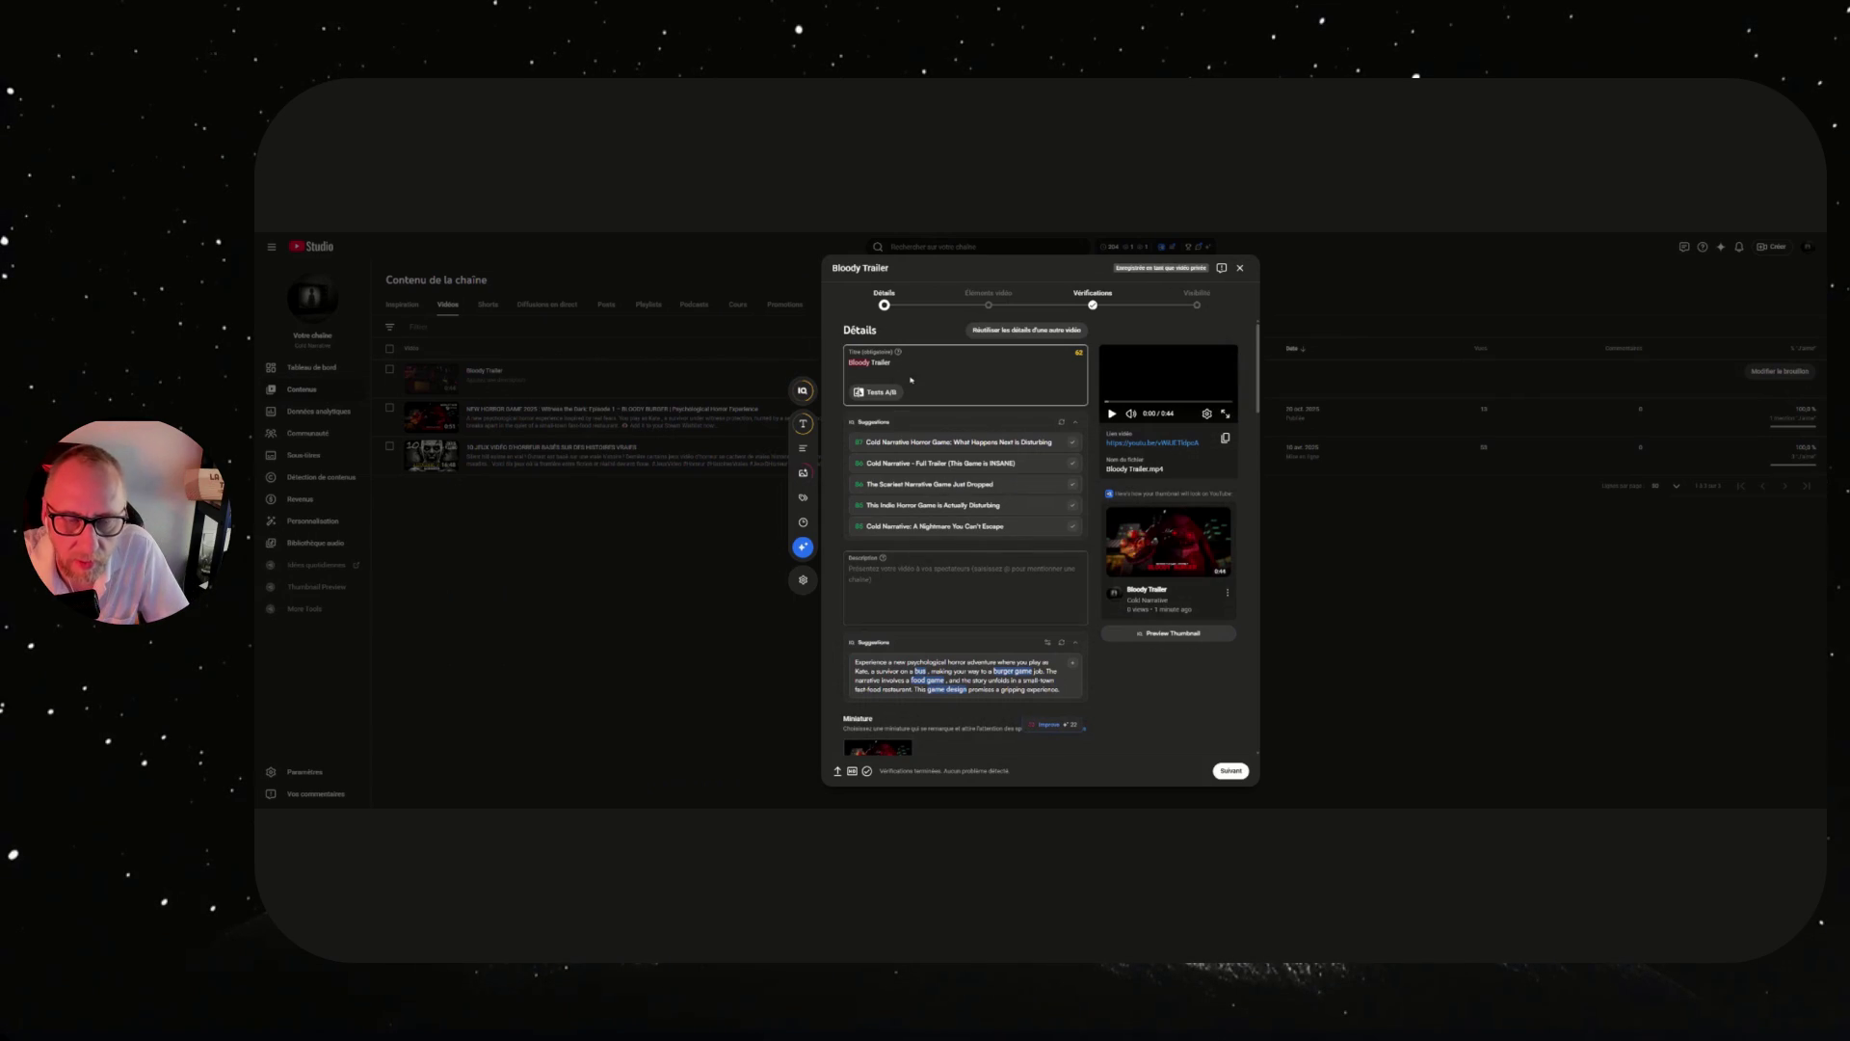
{"action": "triple_click", "coordinate": [843, 363]}
Paste the Steam demo title without emojis, and paste the demo description with its Steam link.
{"action": "type", "text": "Bloody Burger Demo is OUT NOW on Steam! 🍔🔪 Psychological Horror Game"}
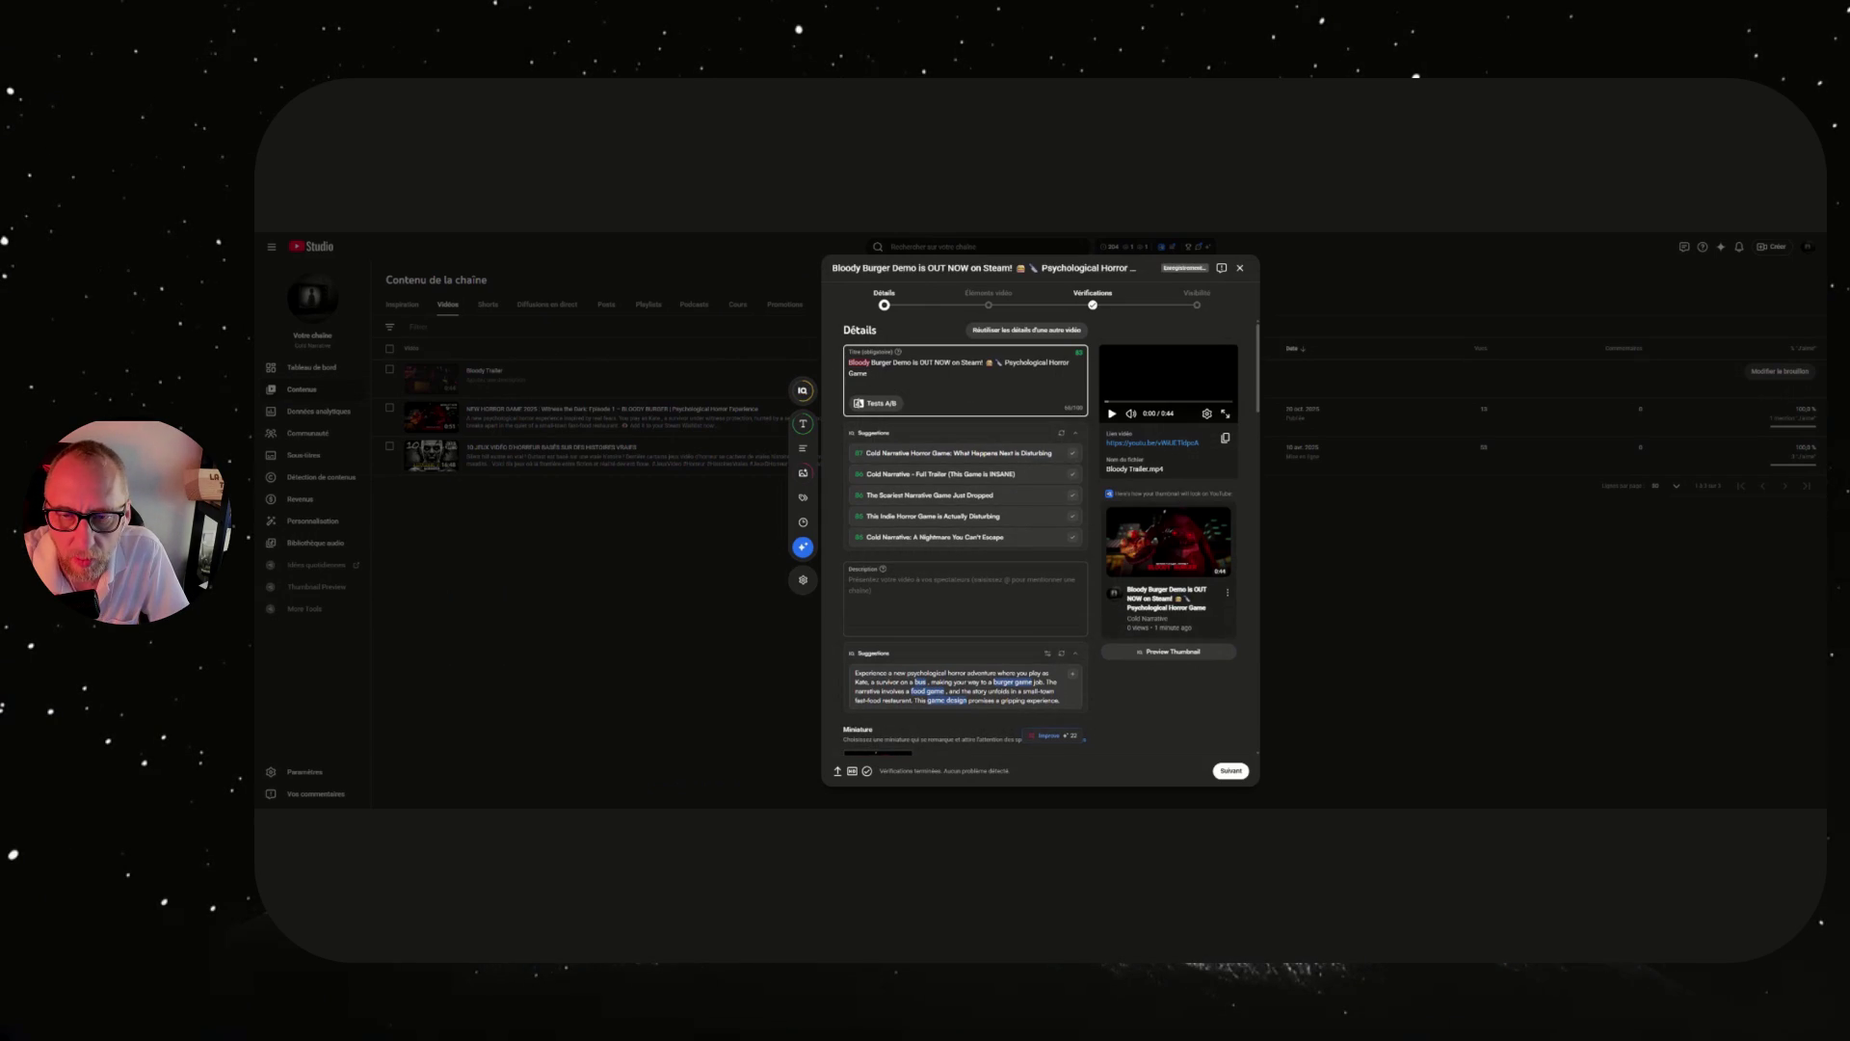
{"action": "key", "text": "BackSpace"}
{"action": "key", "text": "BackSpace"}
{"action": "key", "text": "BackSpace"}
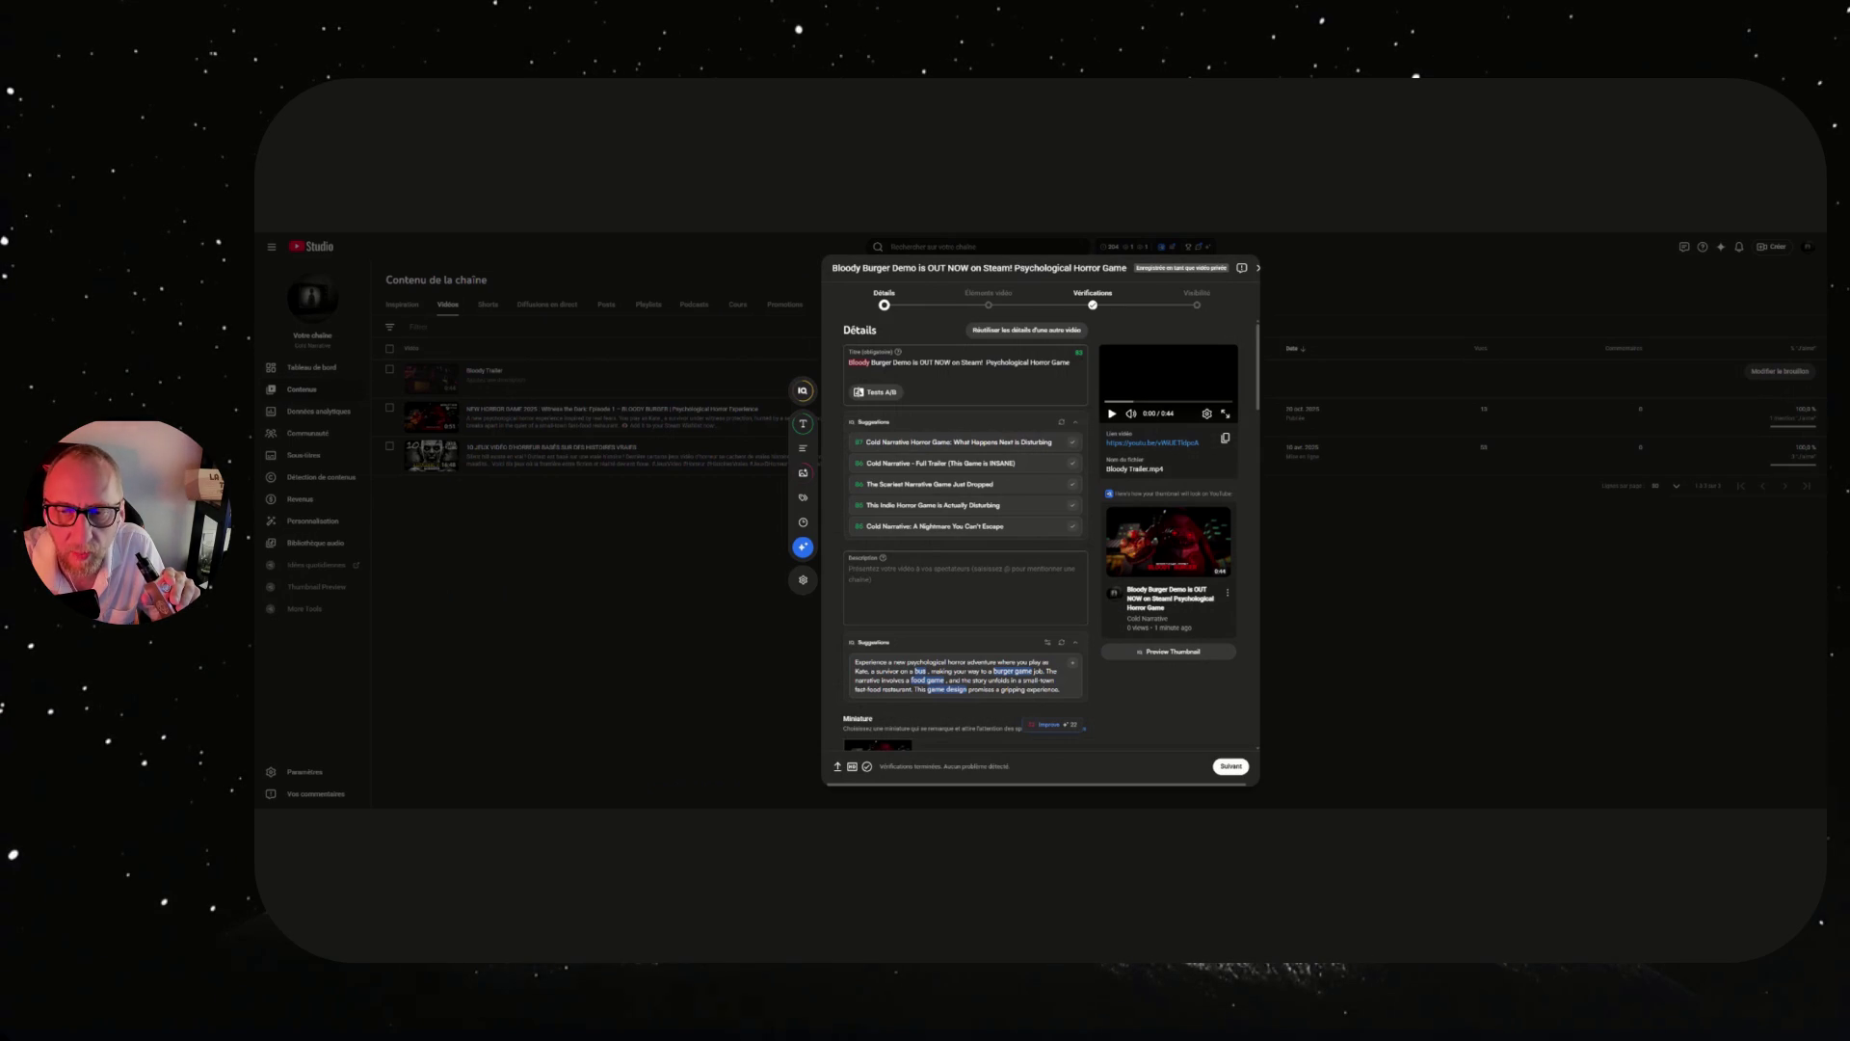
{"action": "left_click", "coordinate": [964, 588]}
{"action": "key", "text": "ctrl+v"}
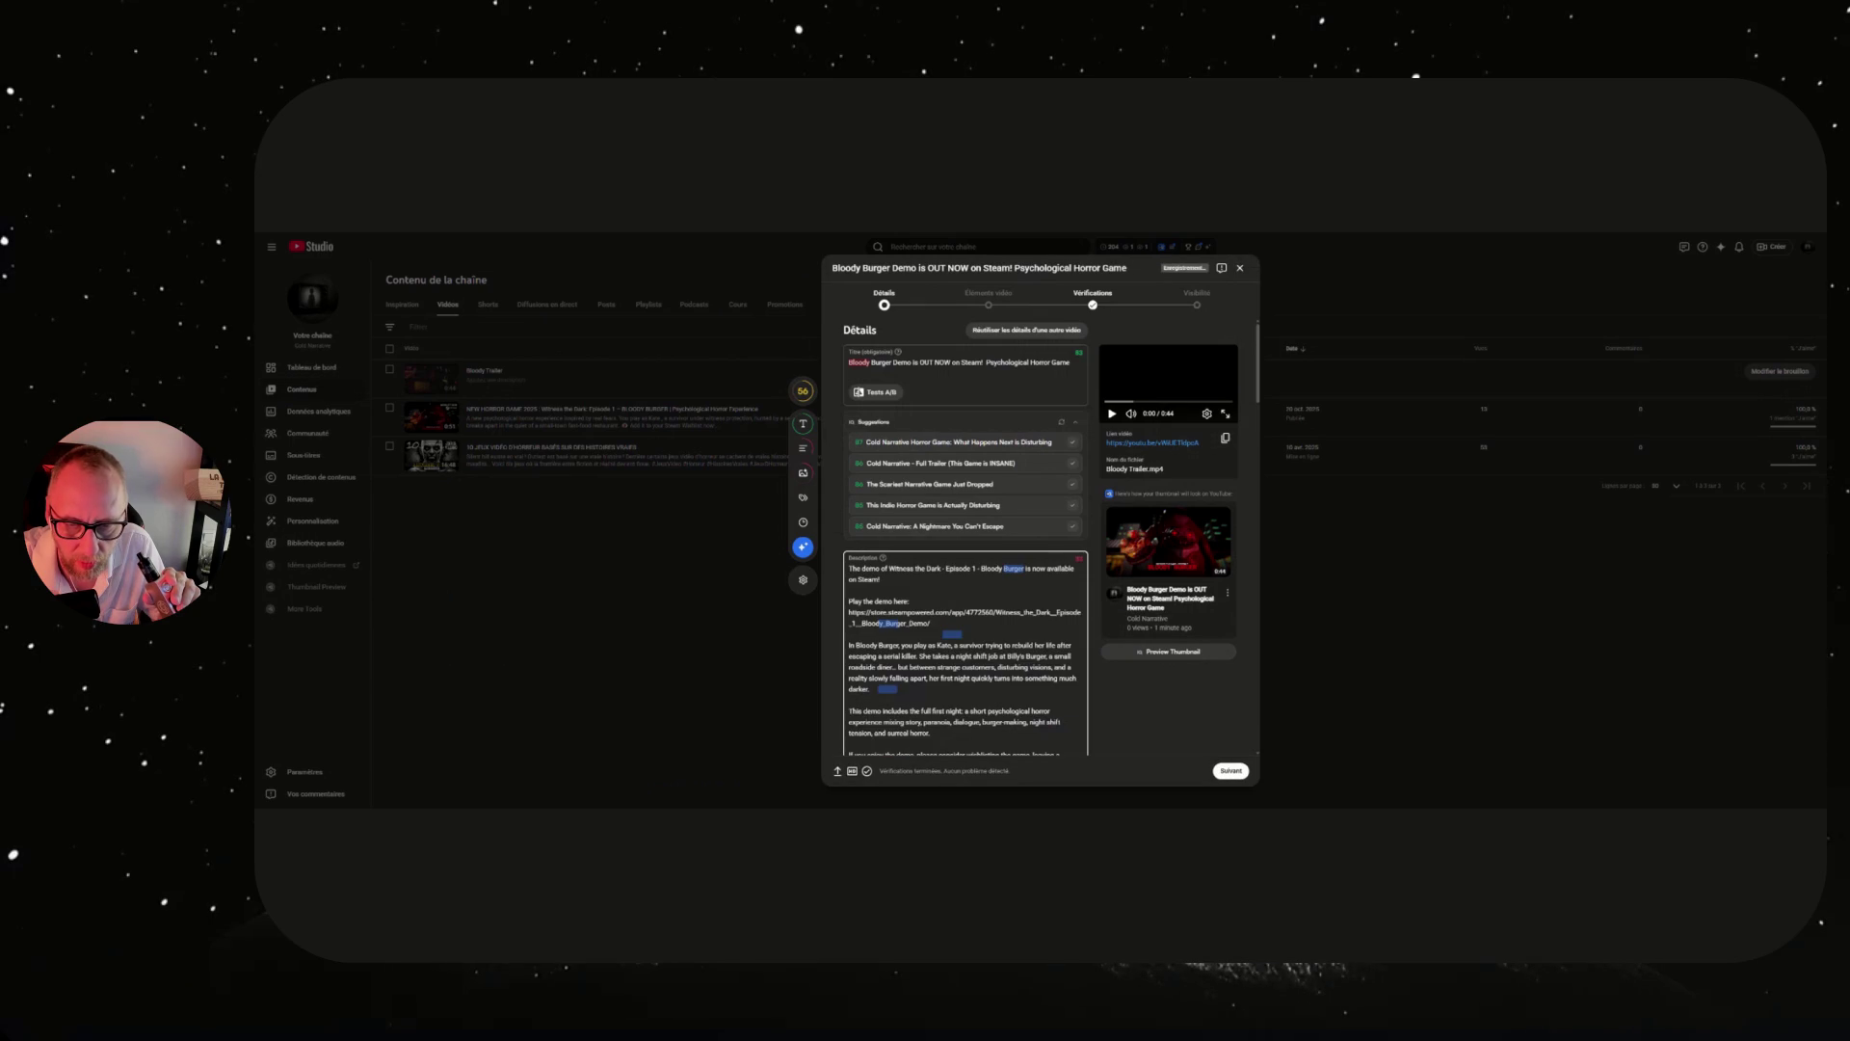
{"action": "scroll", "coordinate": [964, 535], "scroll_direction": "down", "scroll_amount": 3}
{"action": "scroll", "coordinate": [964, 535], "scroll_direction": "down", "scroll_amount": 3}
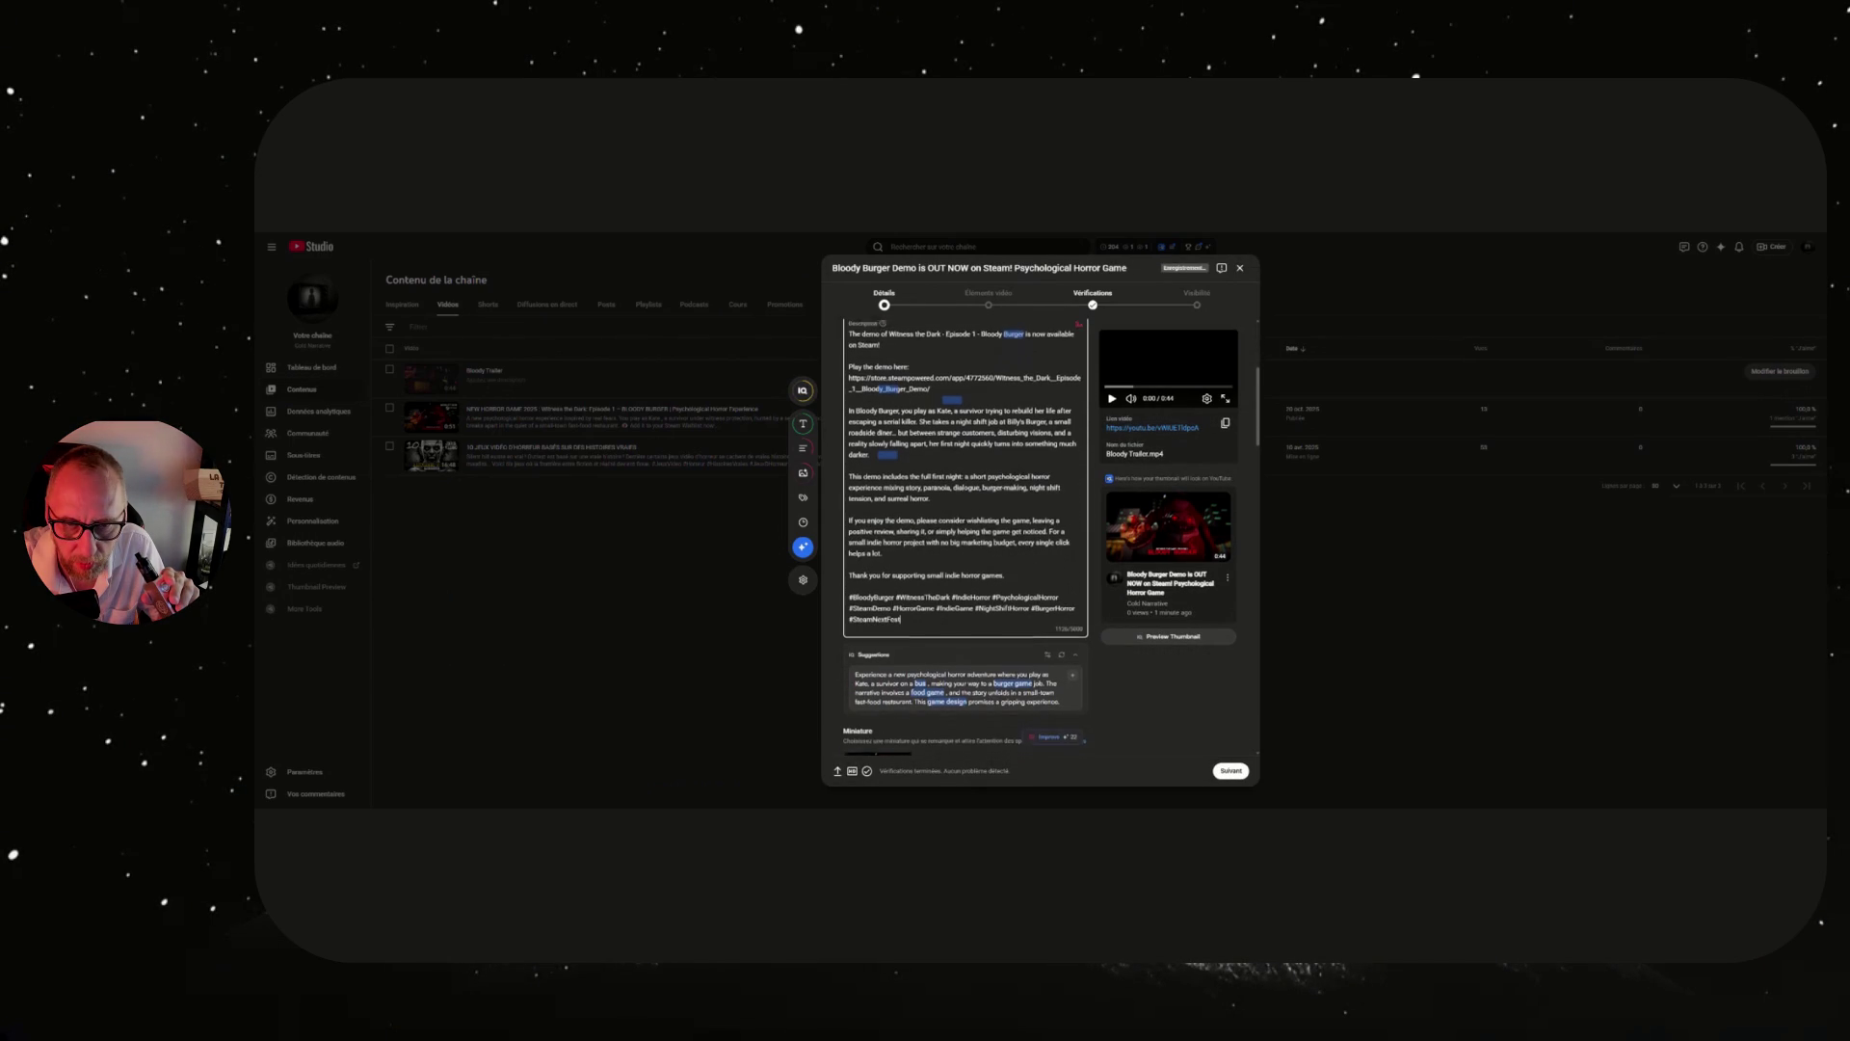
{"action": "scroll", "coordinate": [1035, 604], "scroll_direction": "down", "scroll_amount": 4}
{"action": "scroll", "coordinate": [1035, 604], "scroll_direction": "down", "scroll_amount": 10}
{"action": "scroll", "coordinate": [1035, 604], "scroll_direction": "down", "scroll_amount": 8}
{"action": "scroll", "coordinate": [1036, 603], "scroll_direction": "down", "scroll_amount": 8}
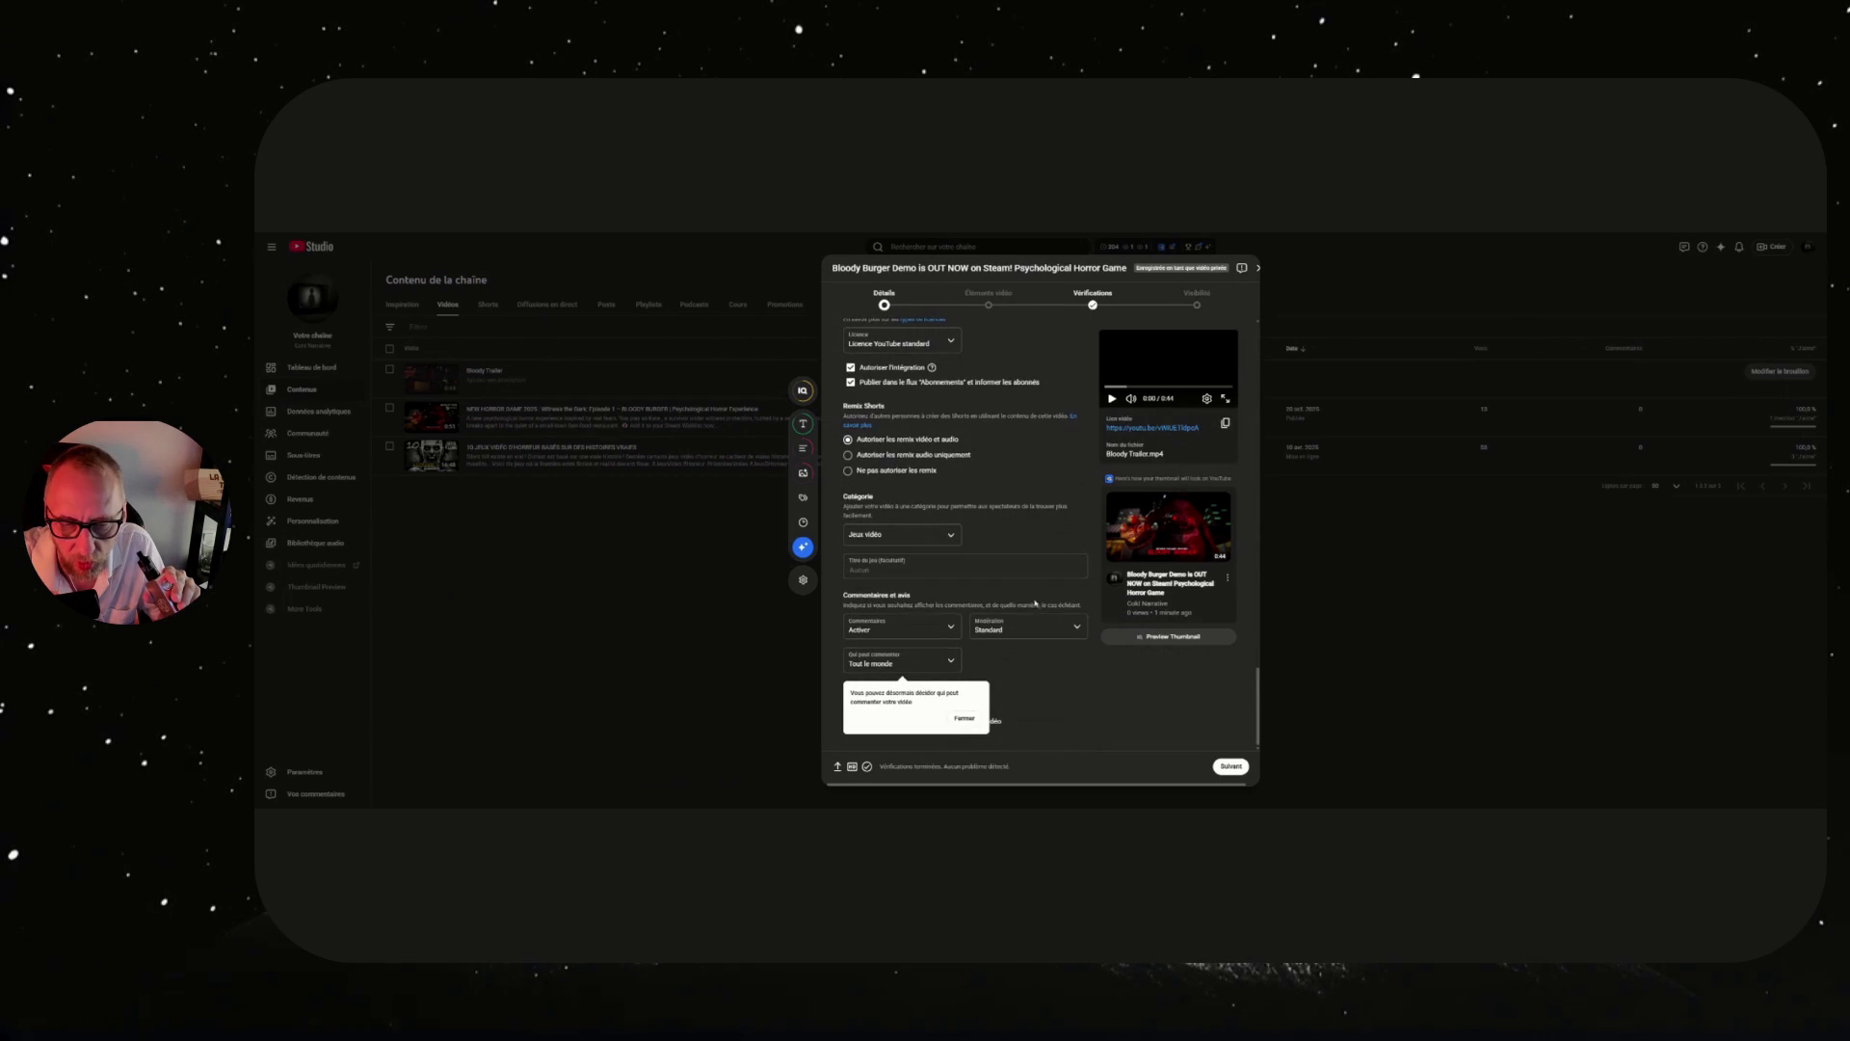
{"action": "left_click", "coordinate": [1231, 767]}
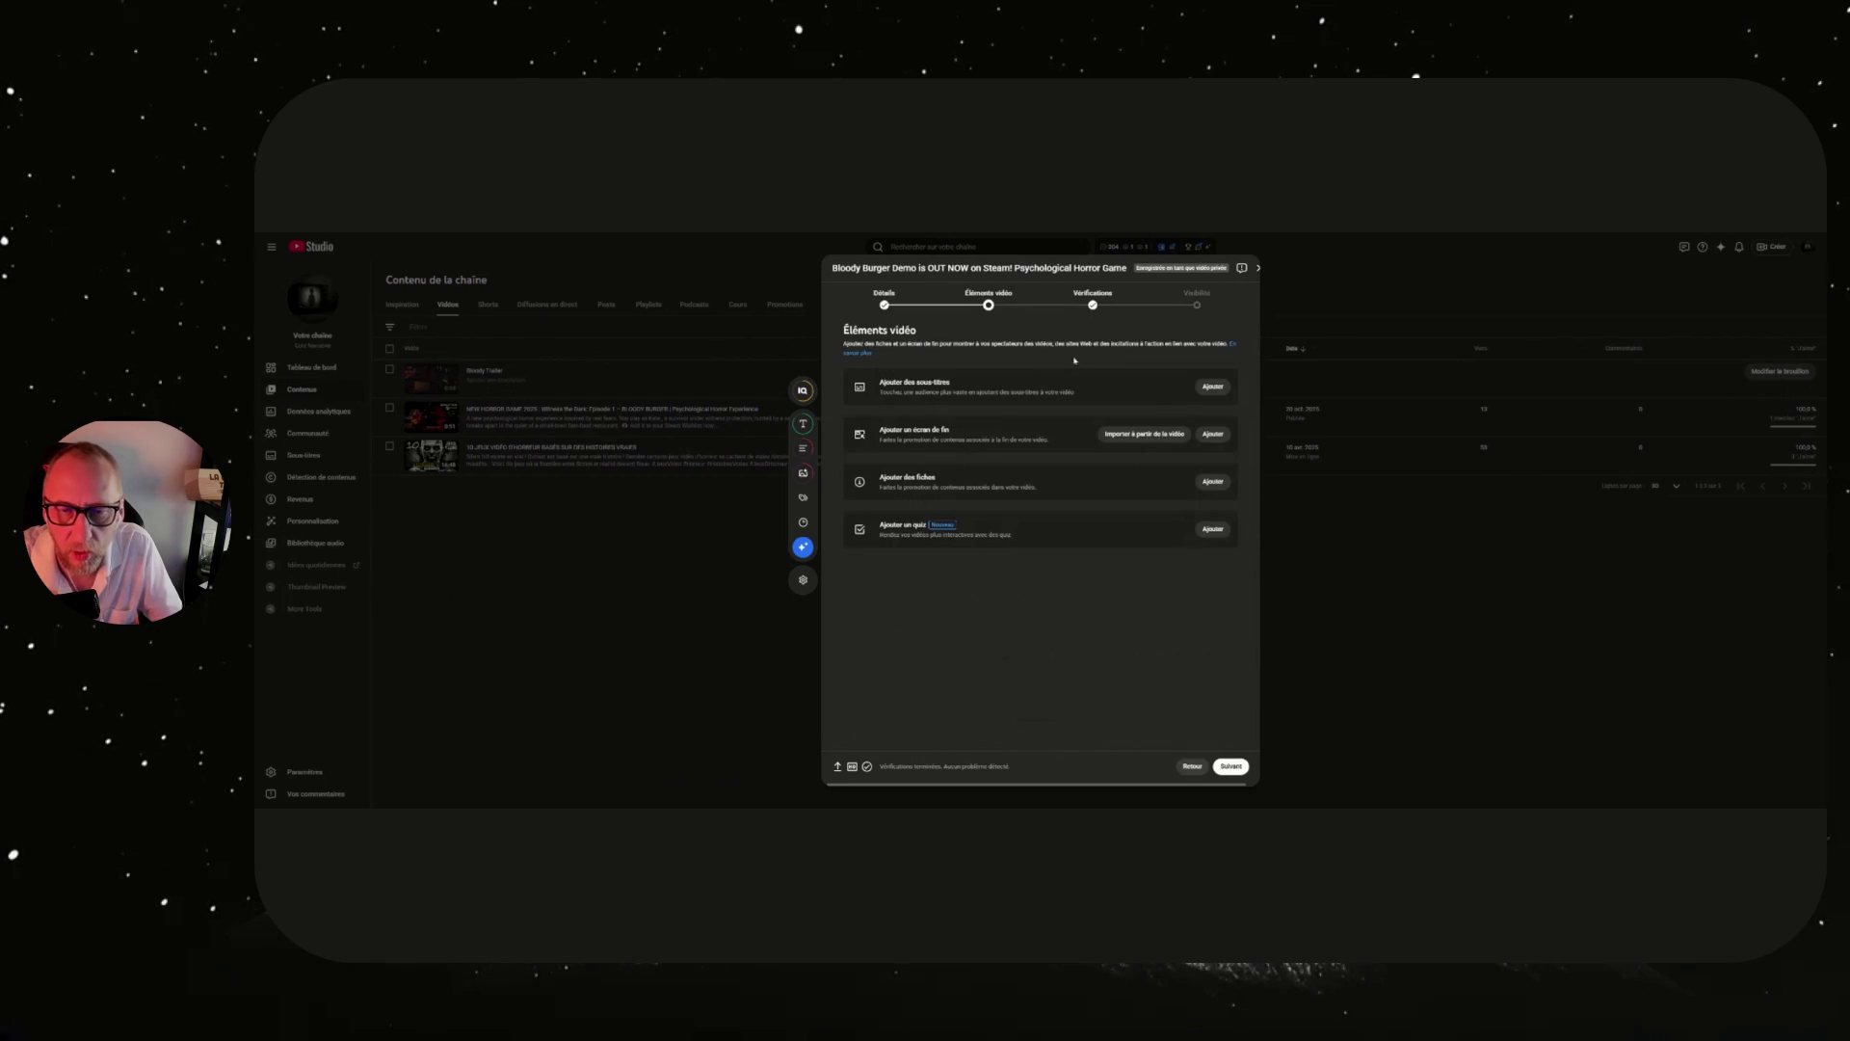
Advance through Checks to Visibility and publish the Bloody Burger Demo video as Public.
{"action": "left_click", "coordinate": [1237, 768]}
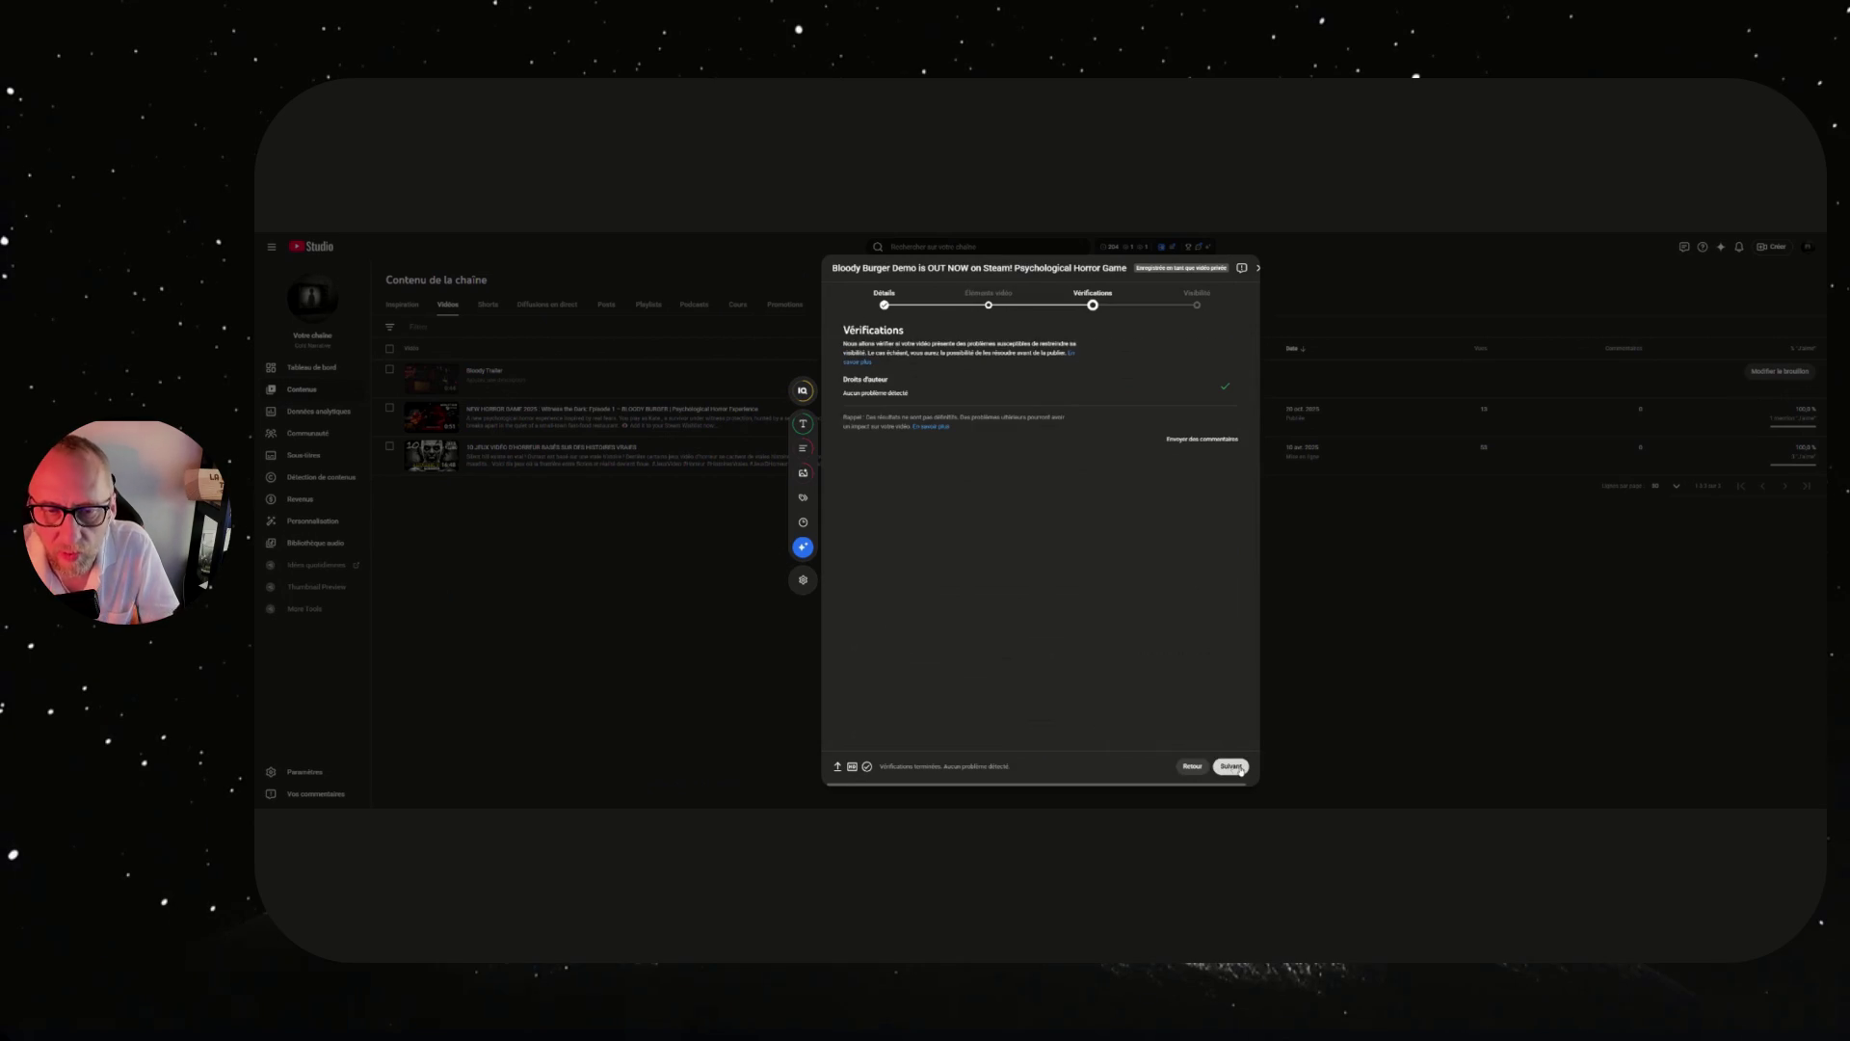
{"action": "left_click", "coordinate": [1239, 768]}
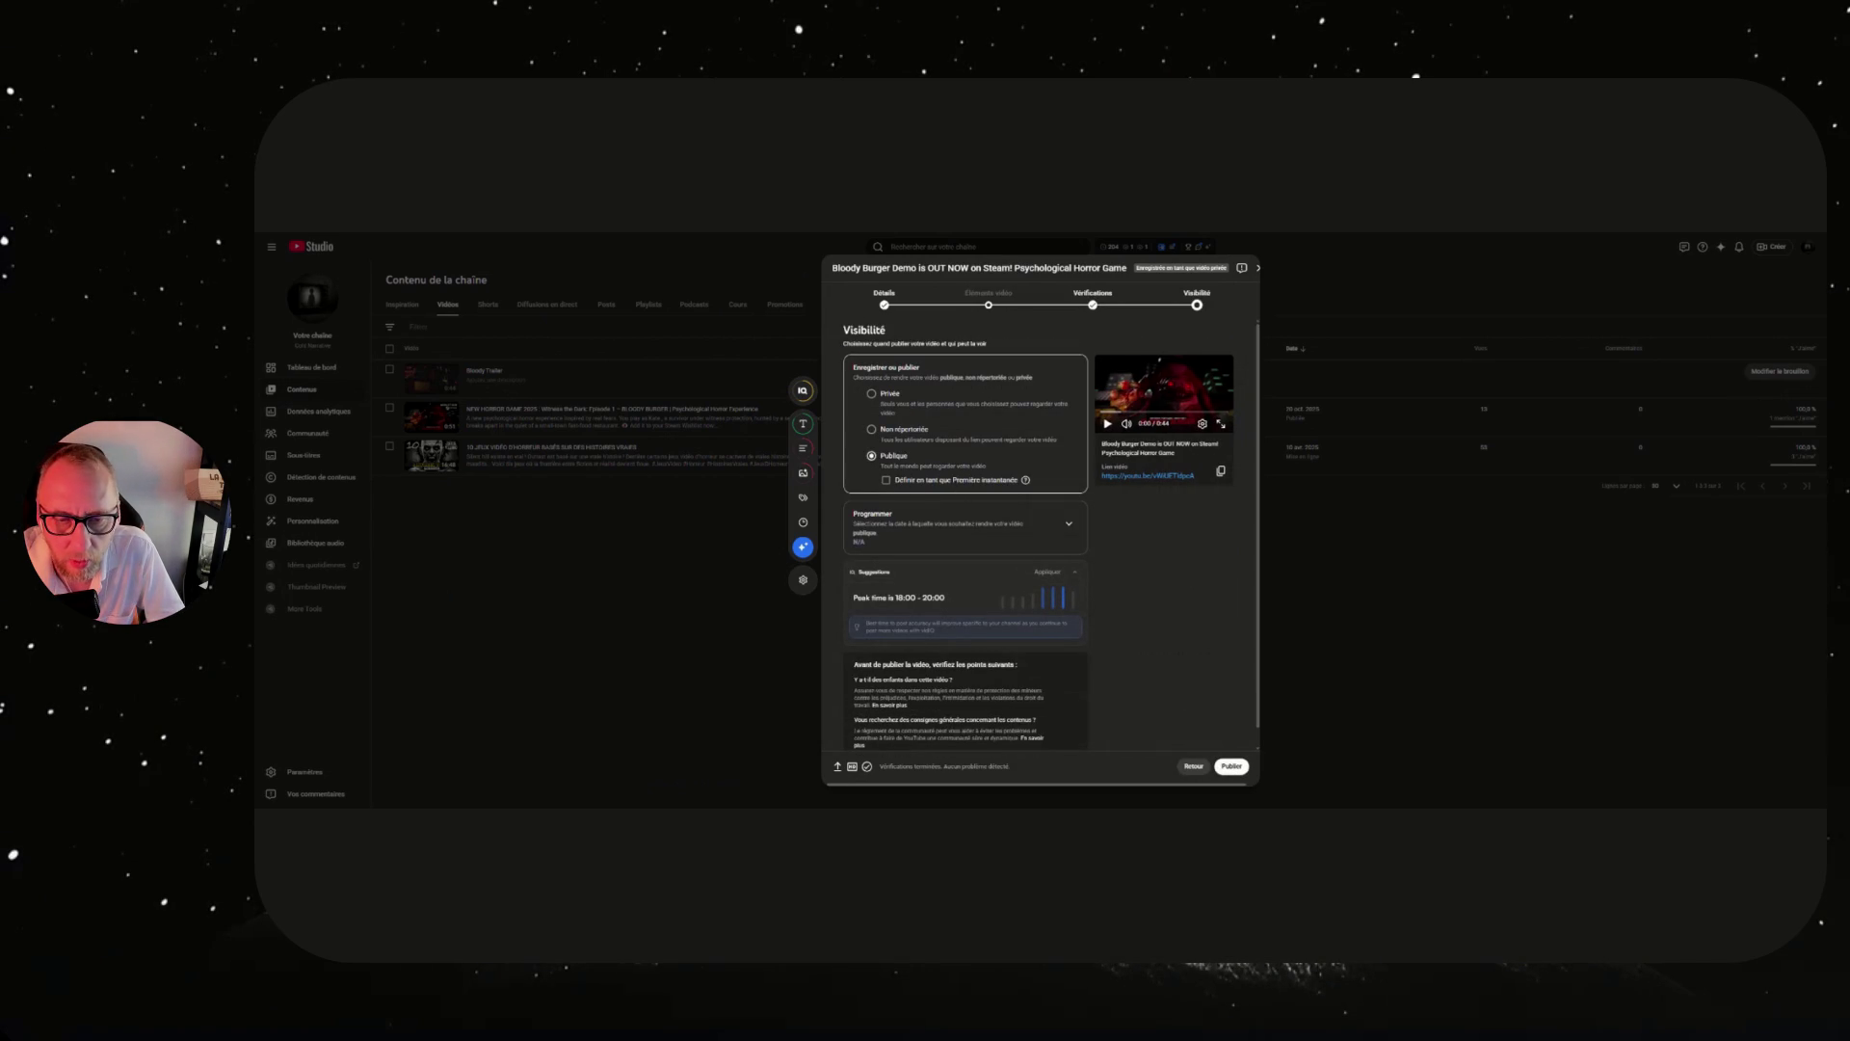
{"action": "scroll", "coordinate": [991, 601], "scroll_direction": "down", "scroll_amount": 1}
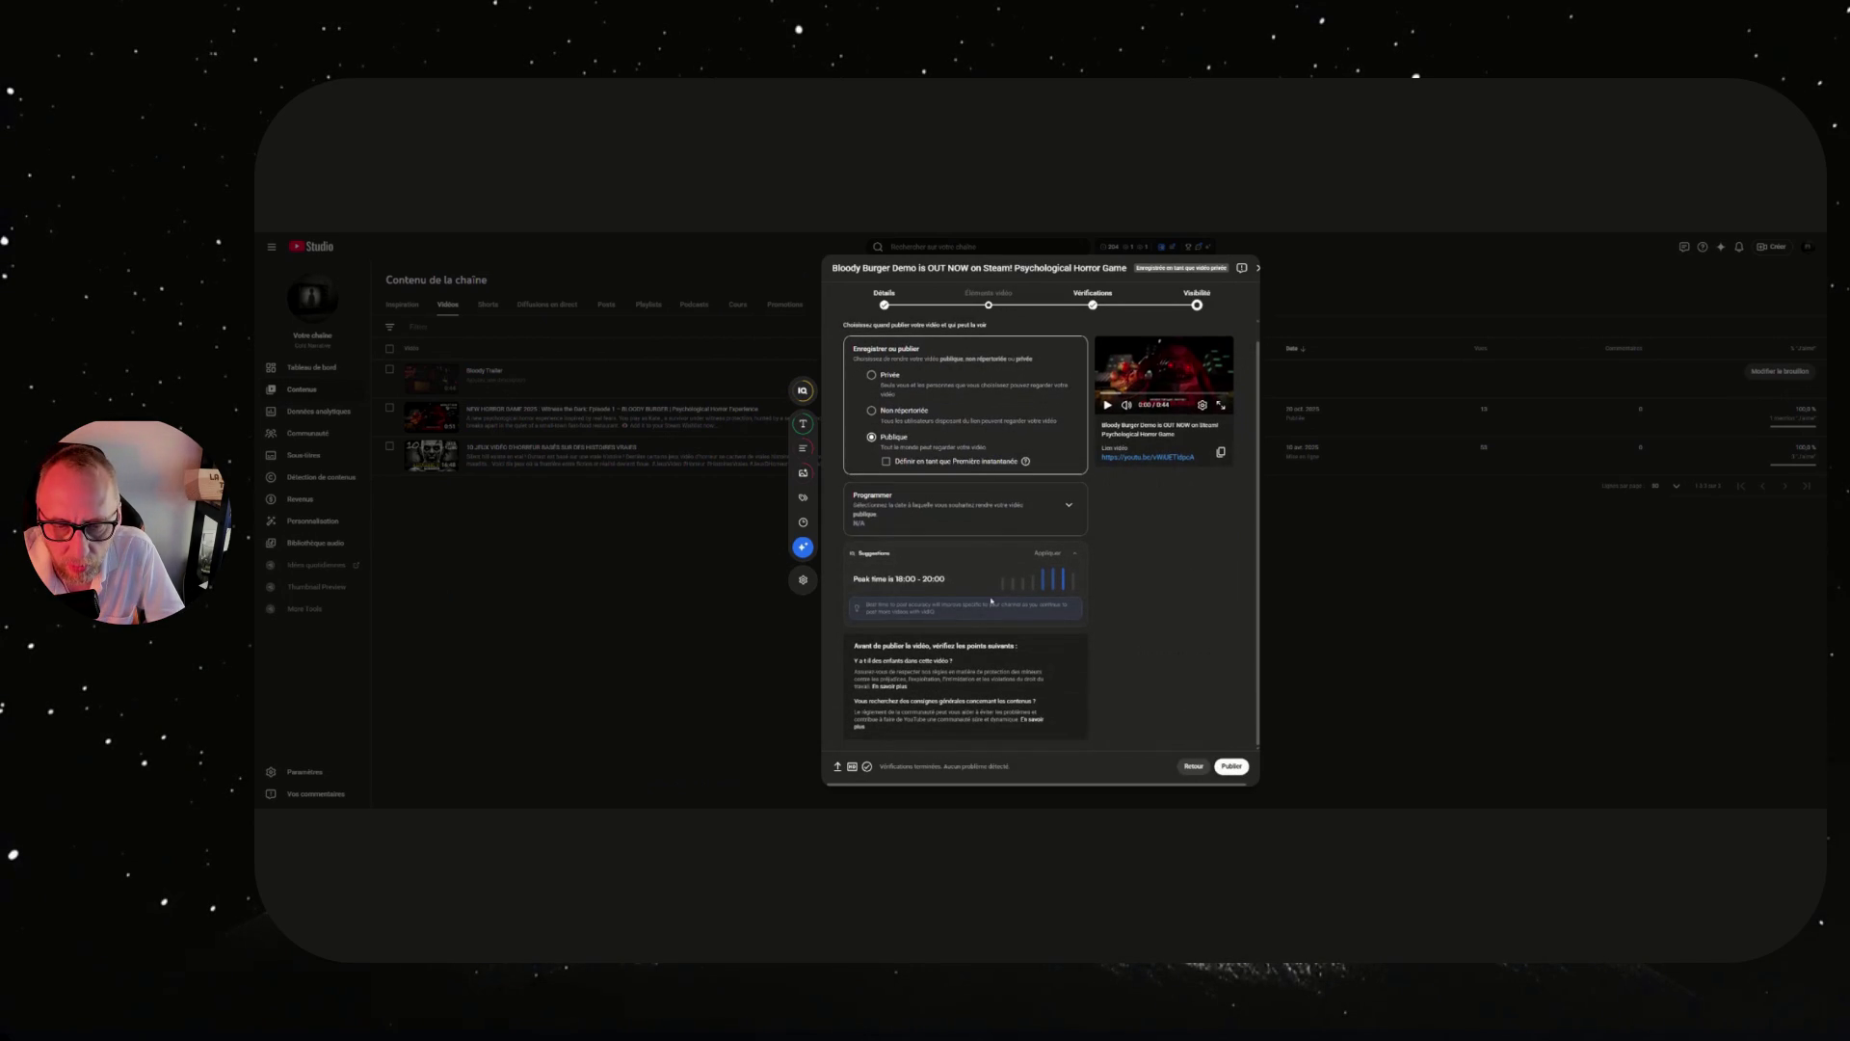
{"action": "left_click", "coordinate": [1240, 768]}
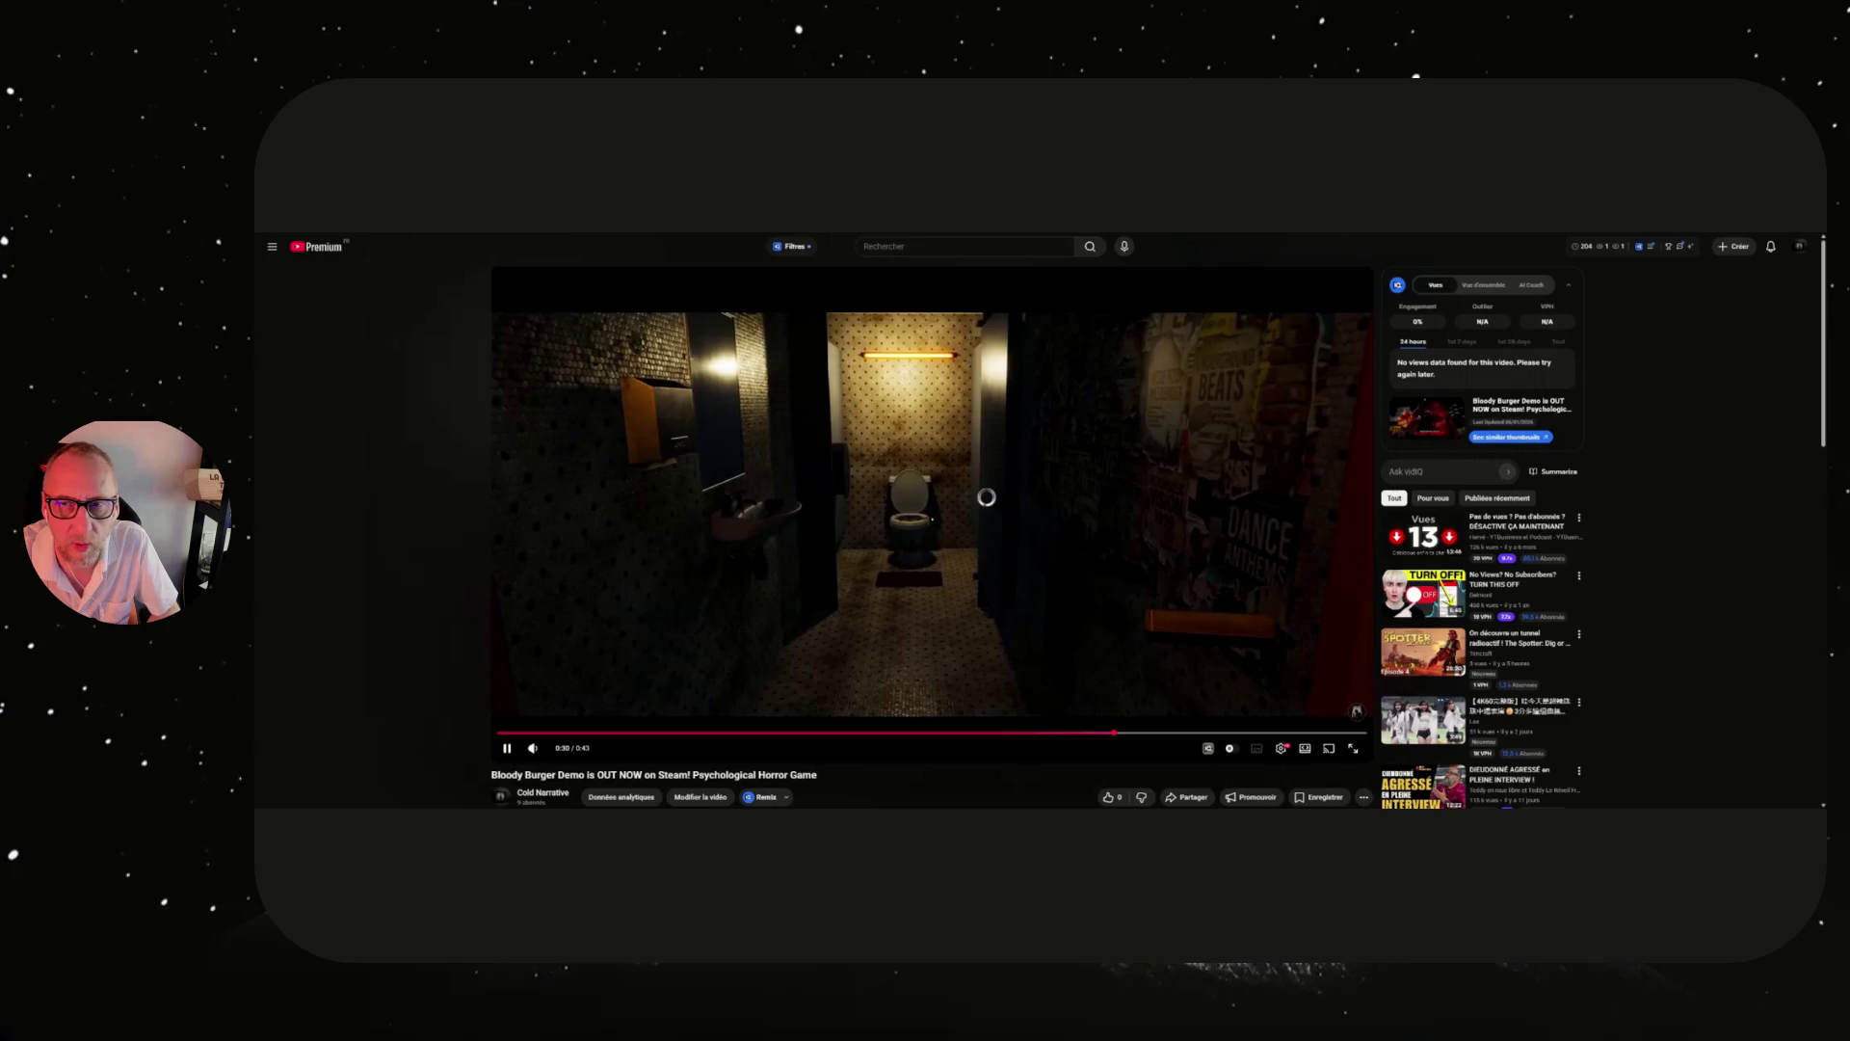
Zoom the watch page out to read the description, then go to the channel's home page.
{"action": "key", "text": "ctrl+minus"}
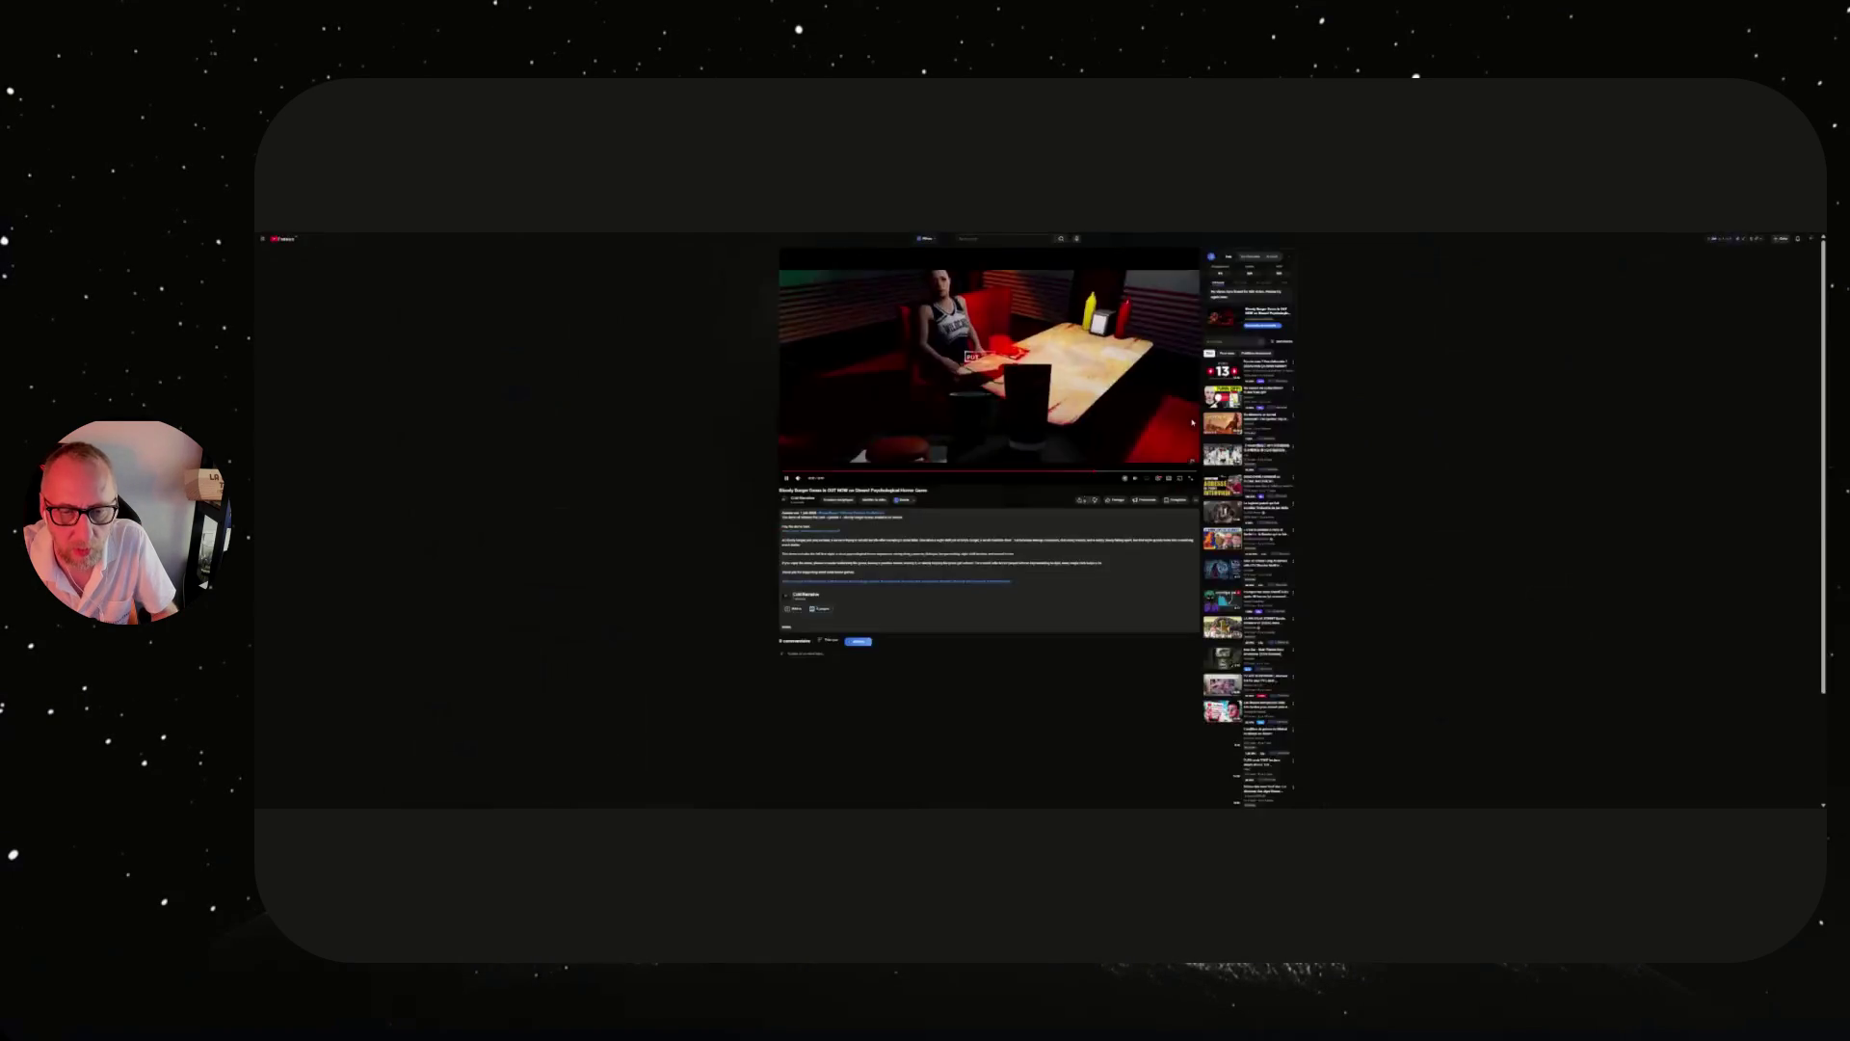
{"action": "scroll", "coordinate": [1162, 400], "scroll_direction": "down", "scroll_amount": 2}
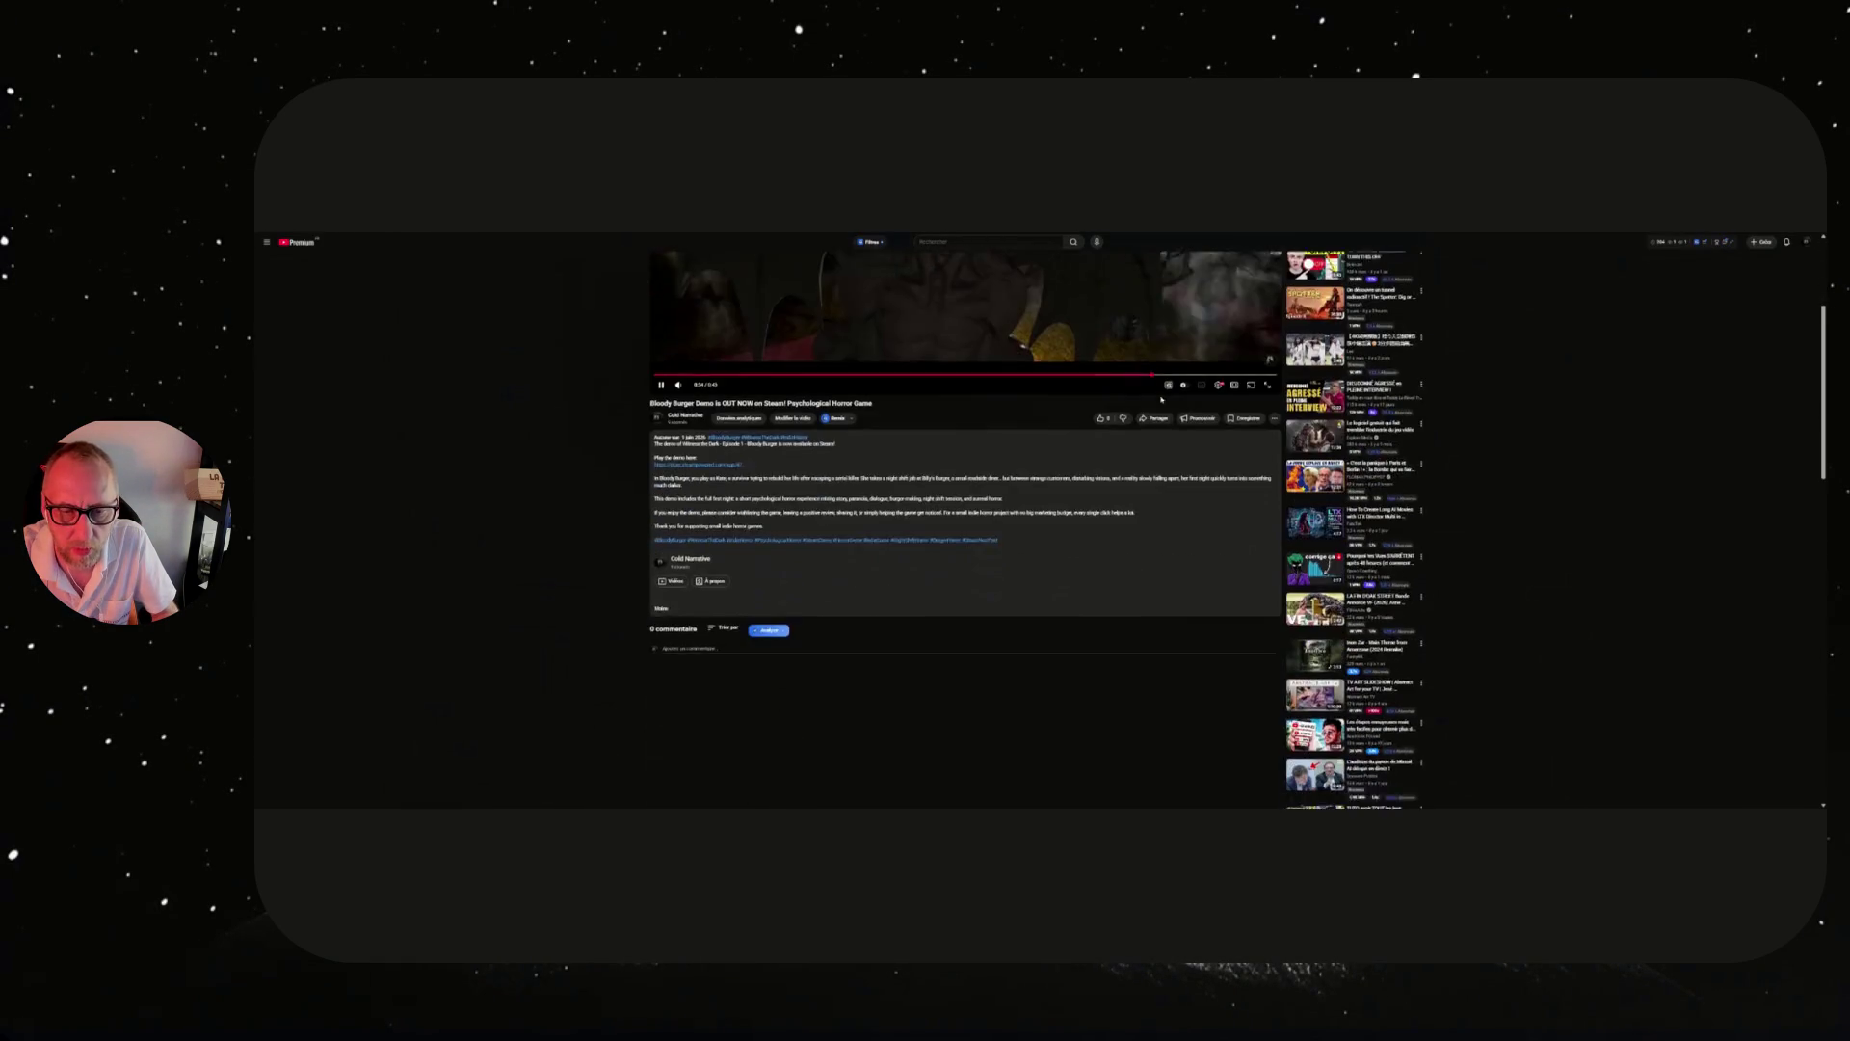
{"action": "scroll", "coordinate": [1160, 395], "scroll_direction": "up", "scroll_amount": 2}
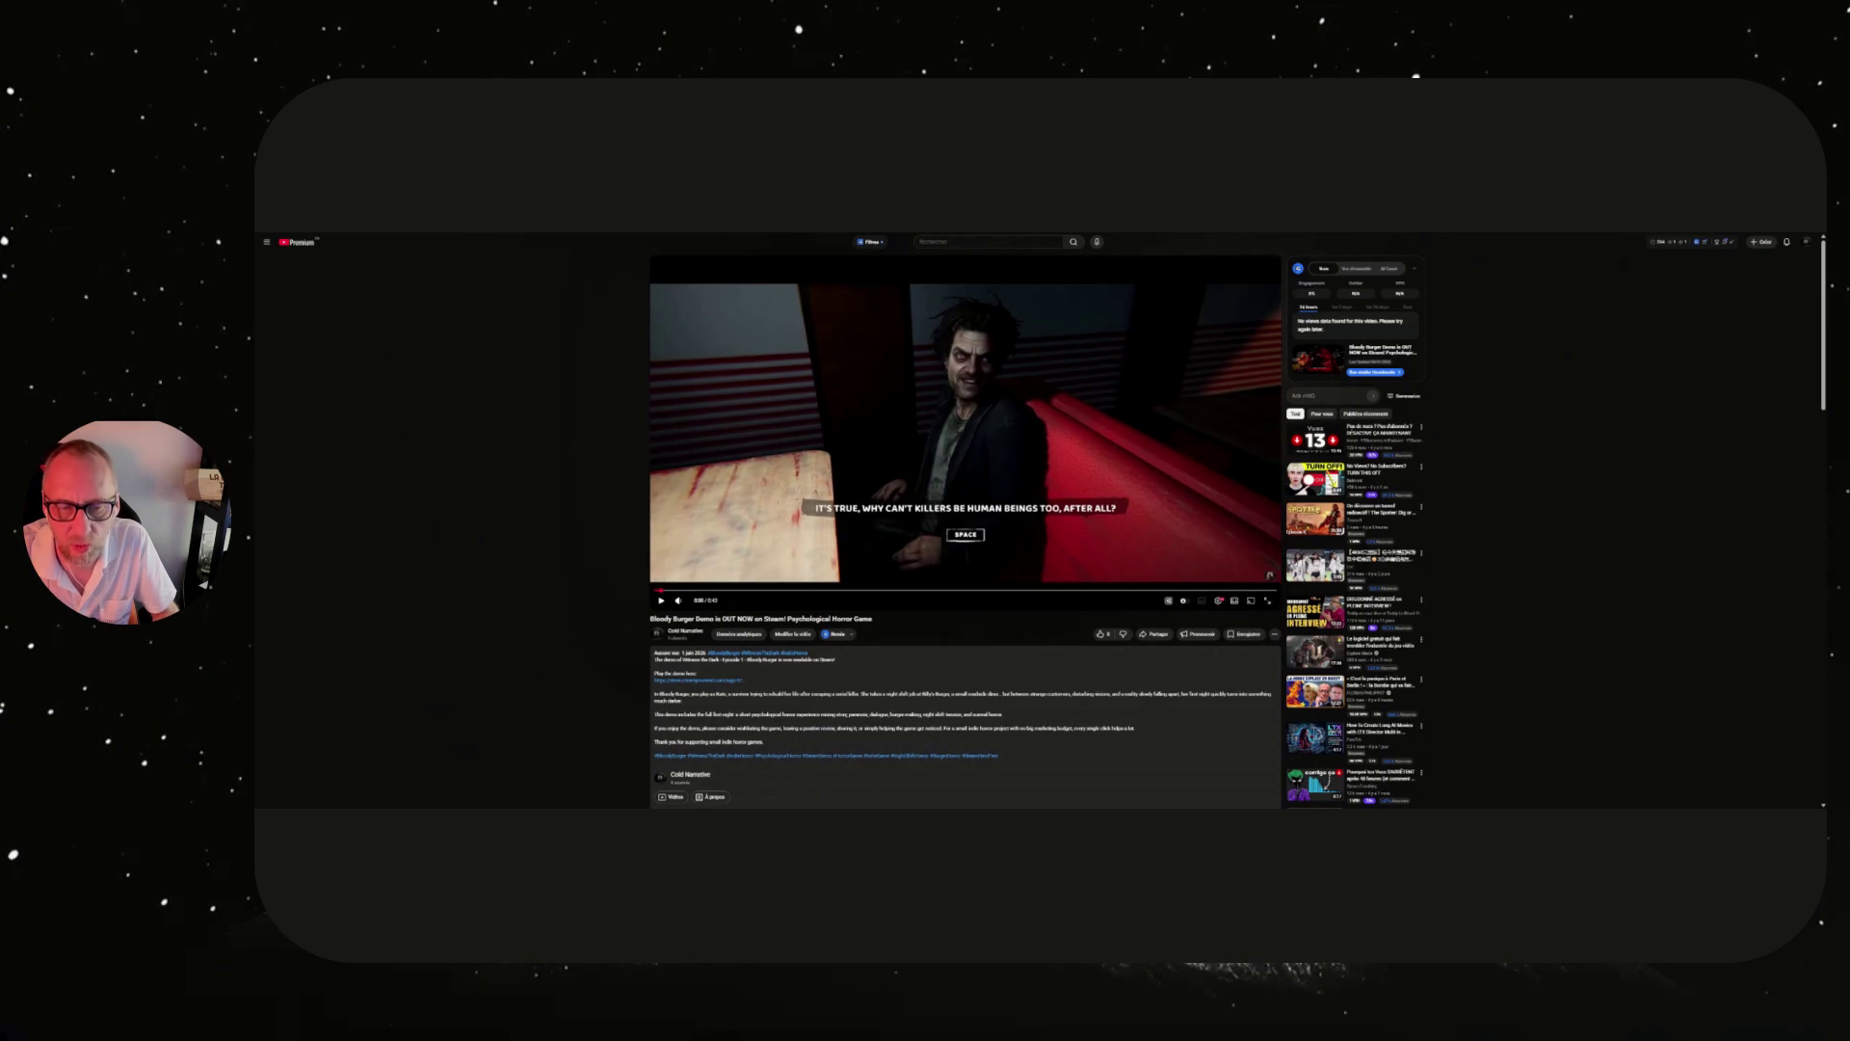
{"action": "left_click", "coordinate": [682, 633]}
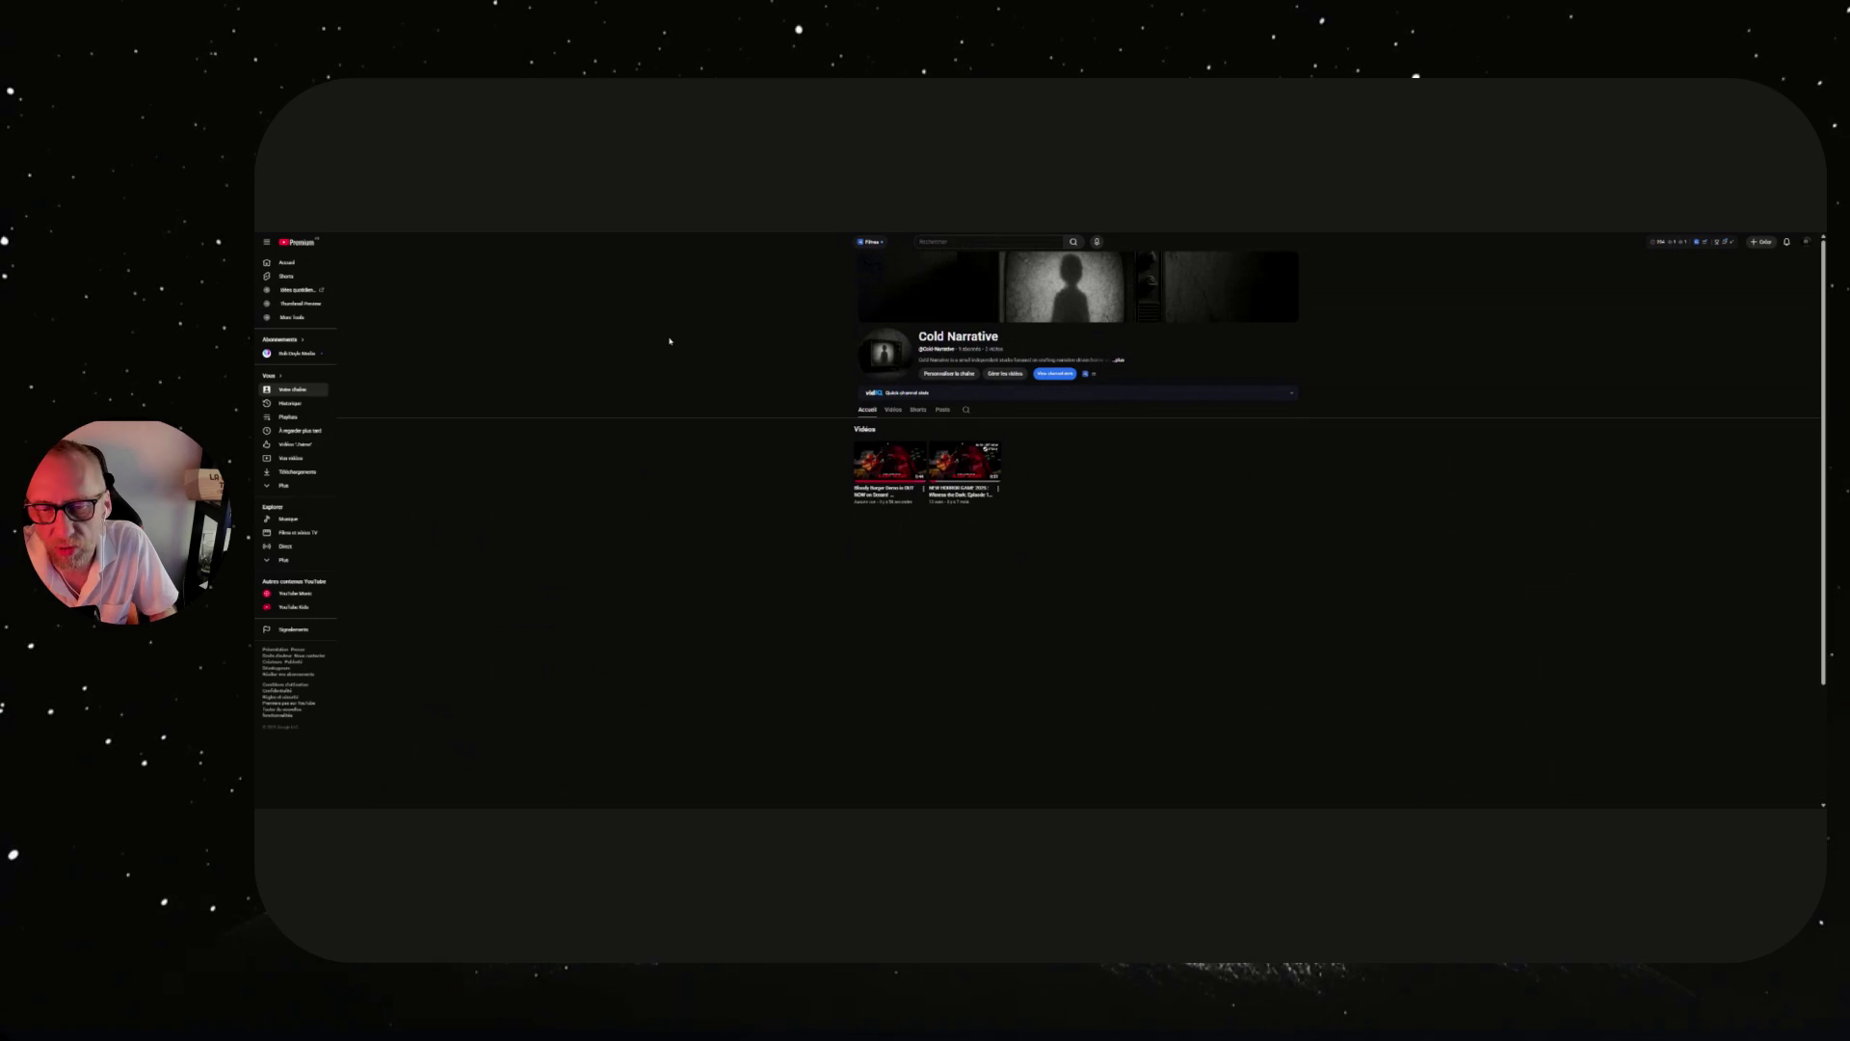
Zoom back in and go from YouTube to the channel's Content list in YouTube Studio.
{"action": "key", "text": "ctrl+plus"}
{"action": "key", "text": "ctrl+plus"}
{"action": "key", "text": "ctrl+plus"}
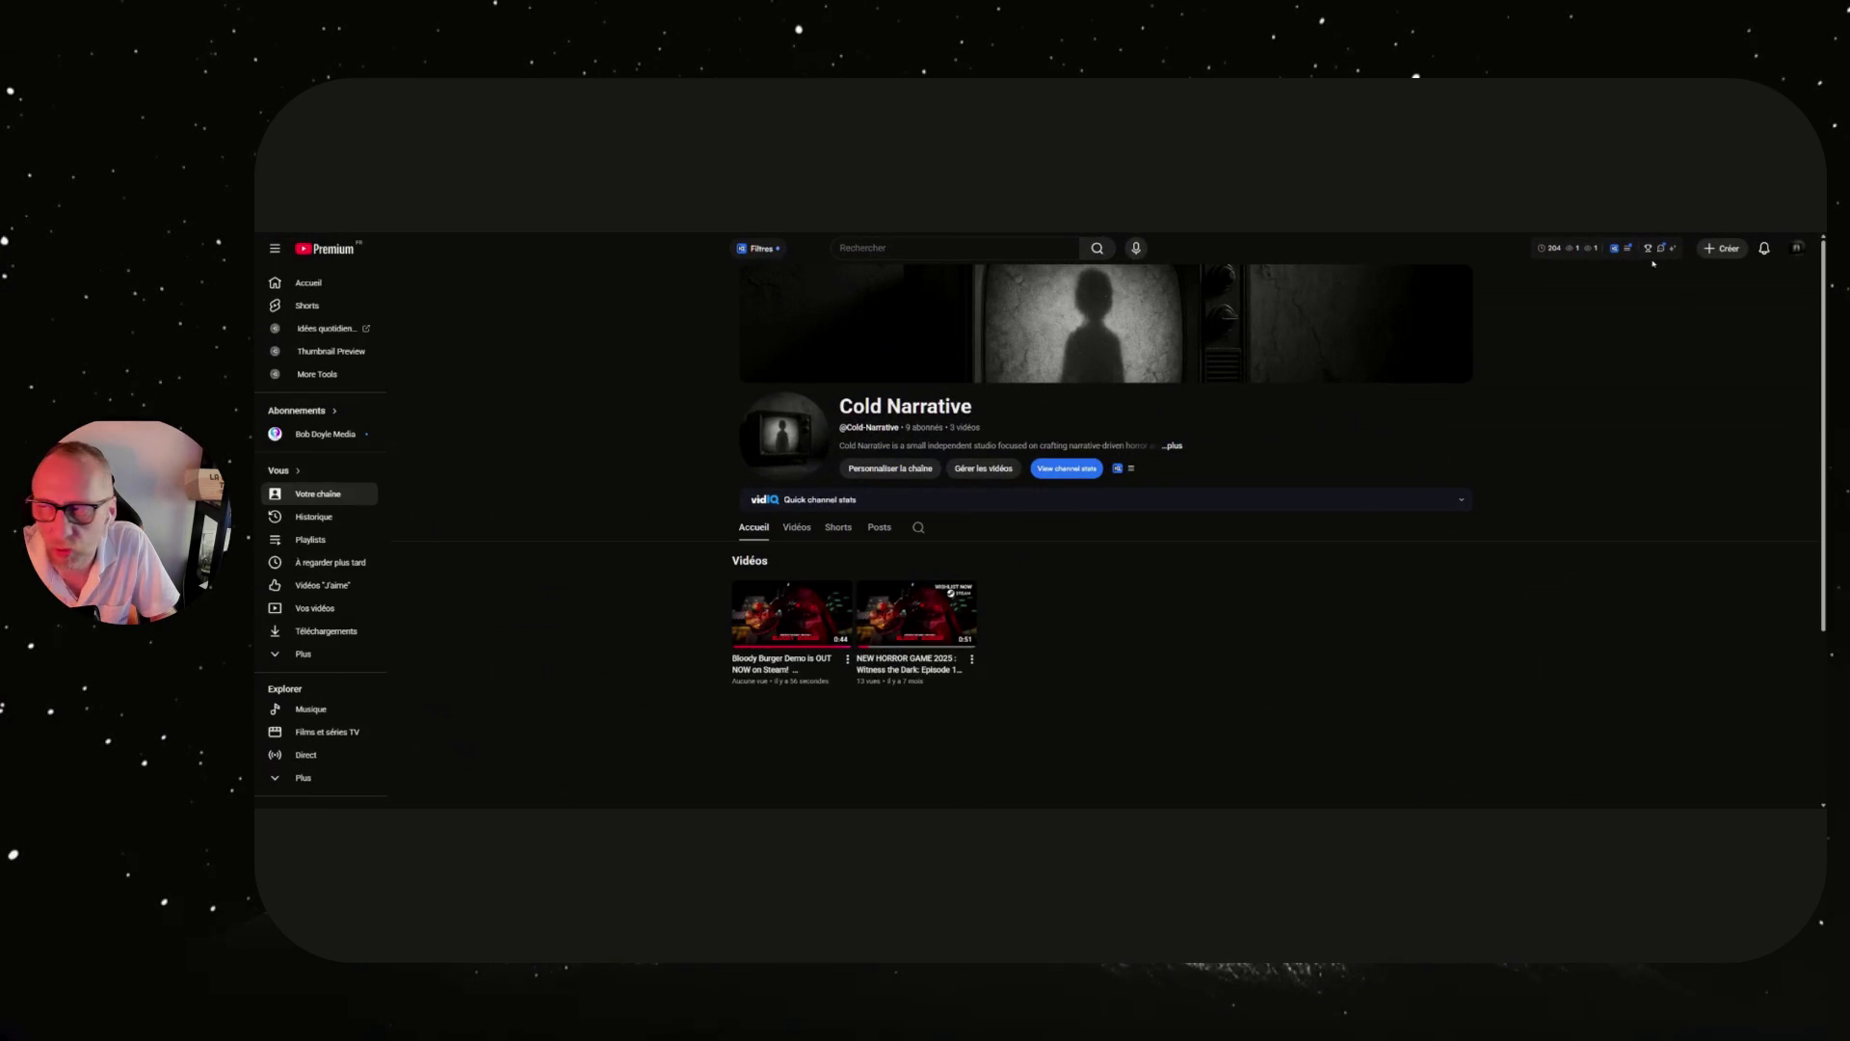
{"action": "left_click", "coordinate": [1797, 248]}
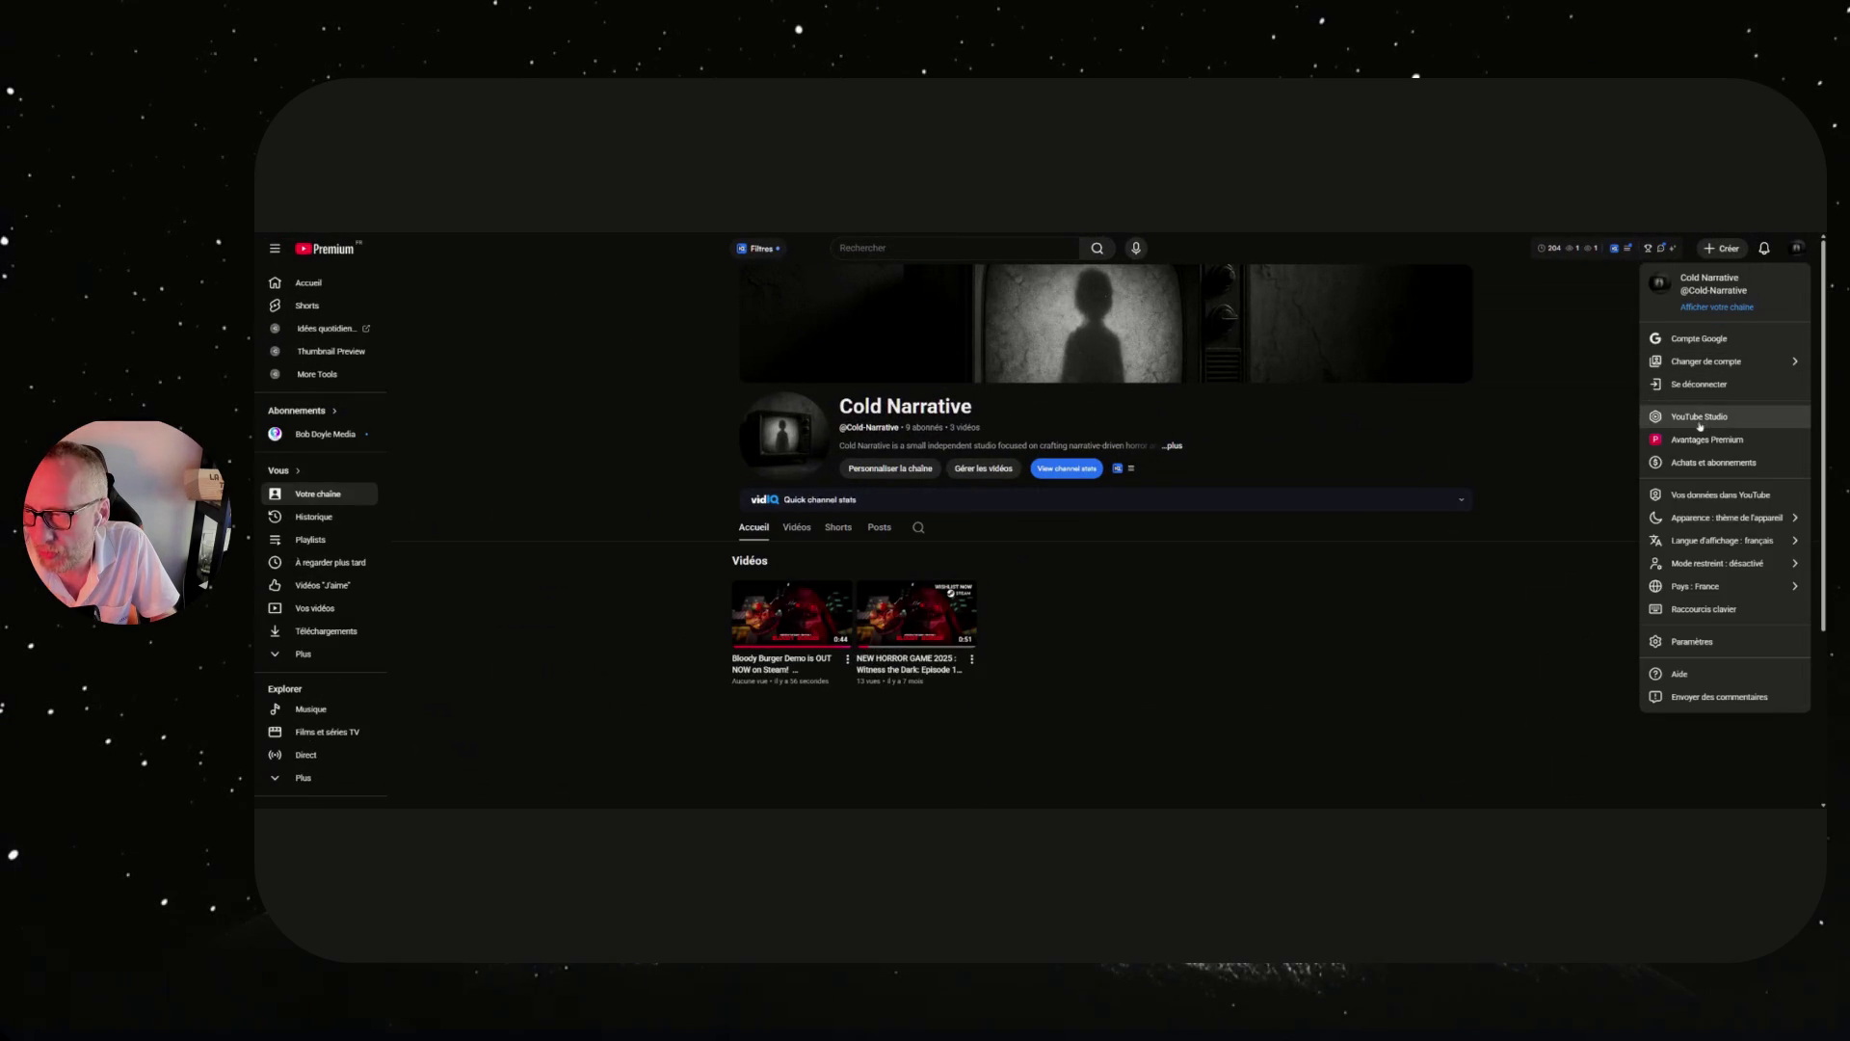
{"action": "left_click", "coordinate": [1703, 416]}
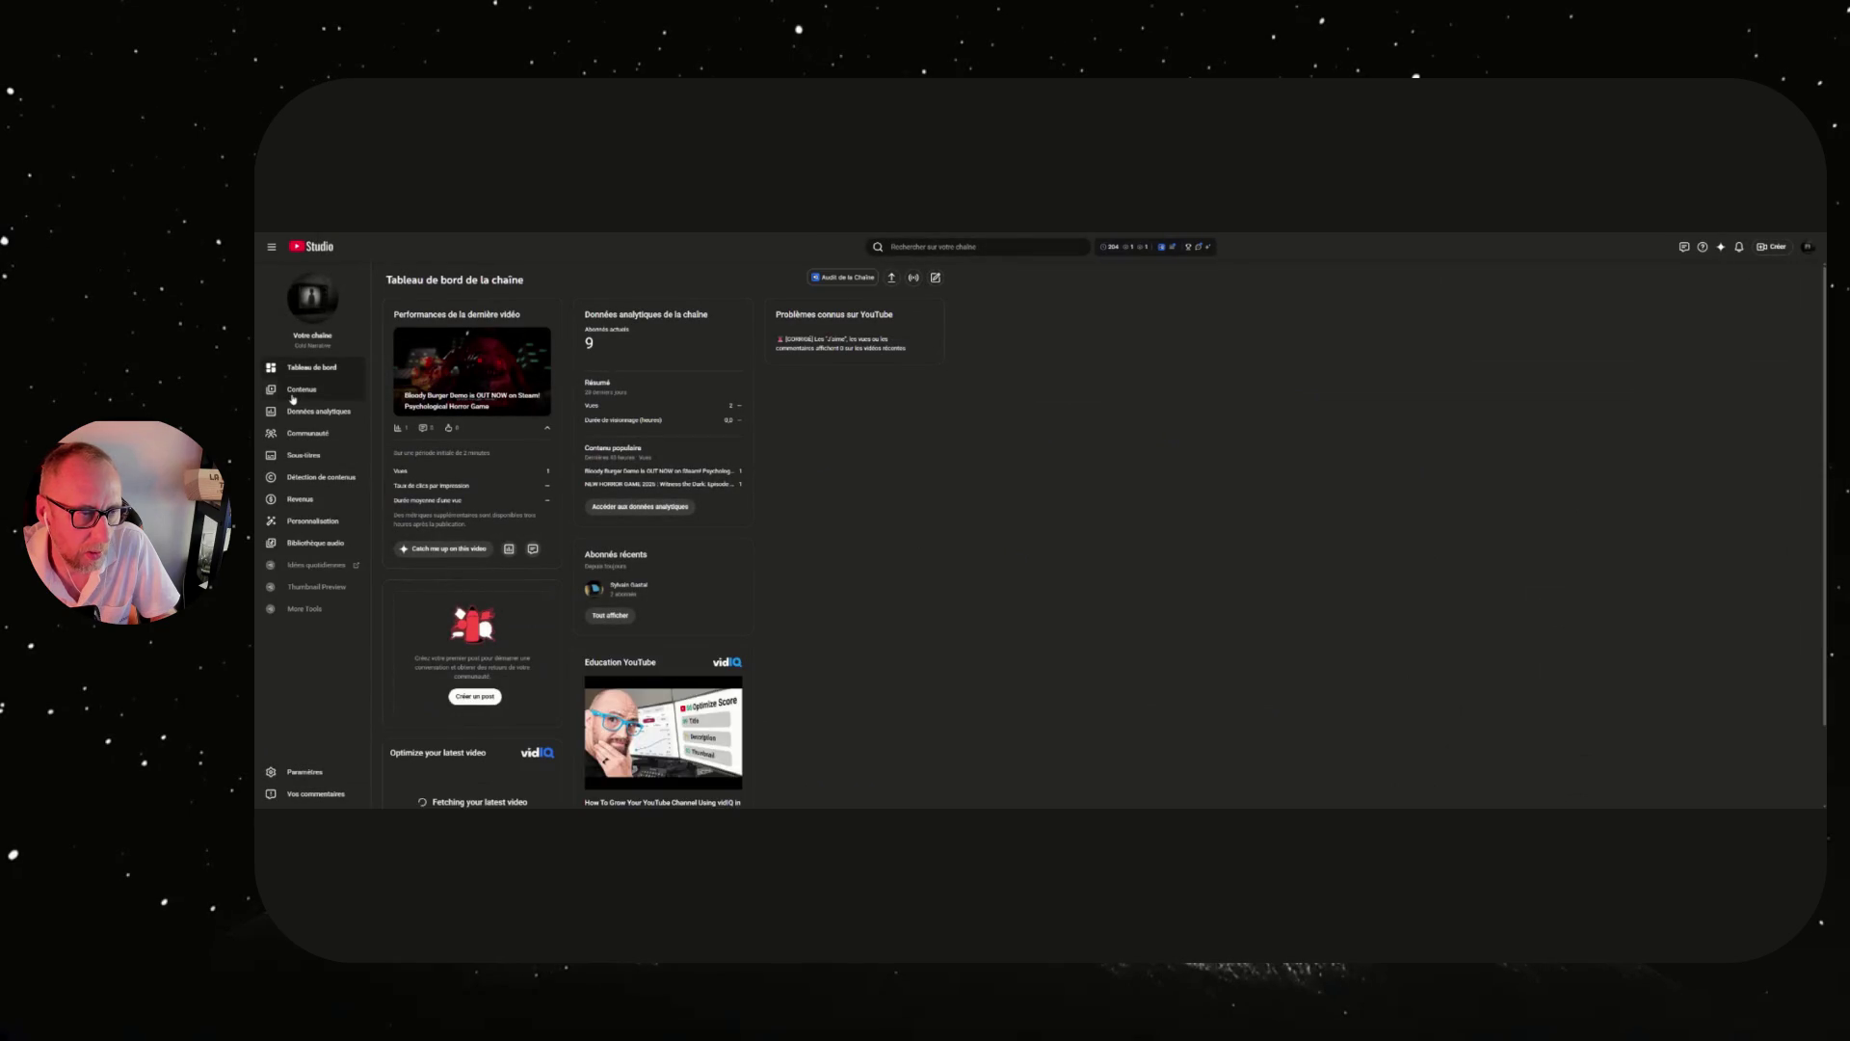
{"action": "left_click", "coordinate": [293, 398]}
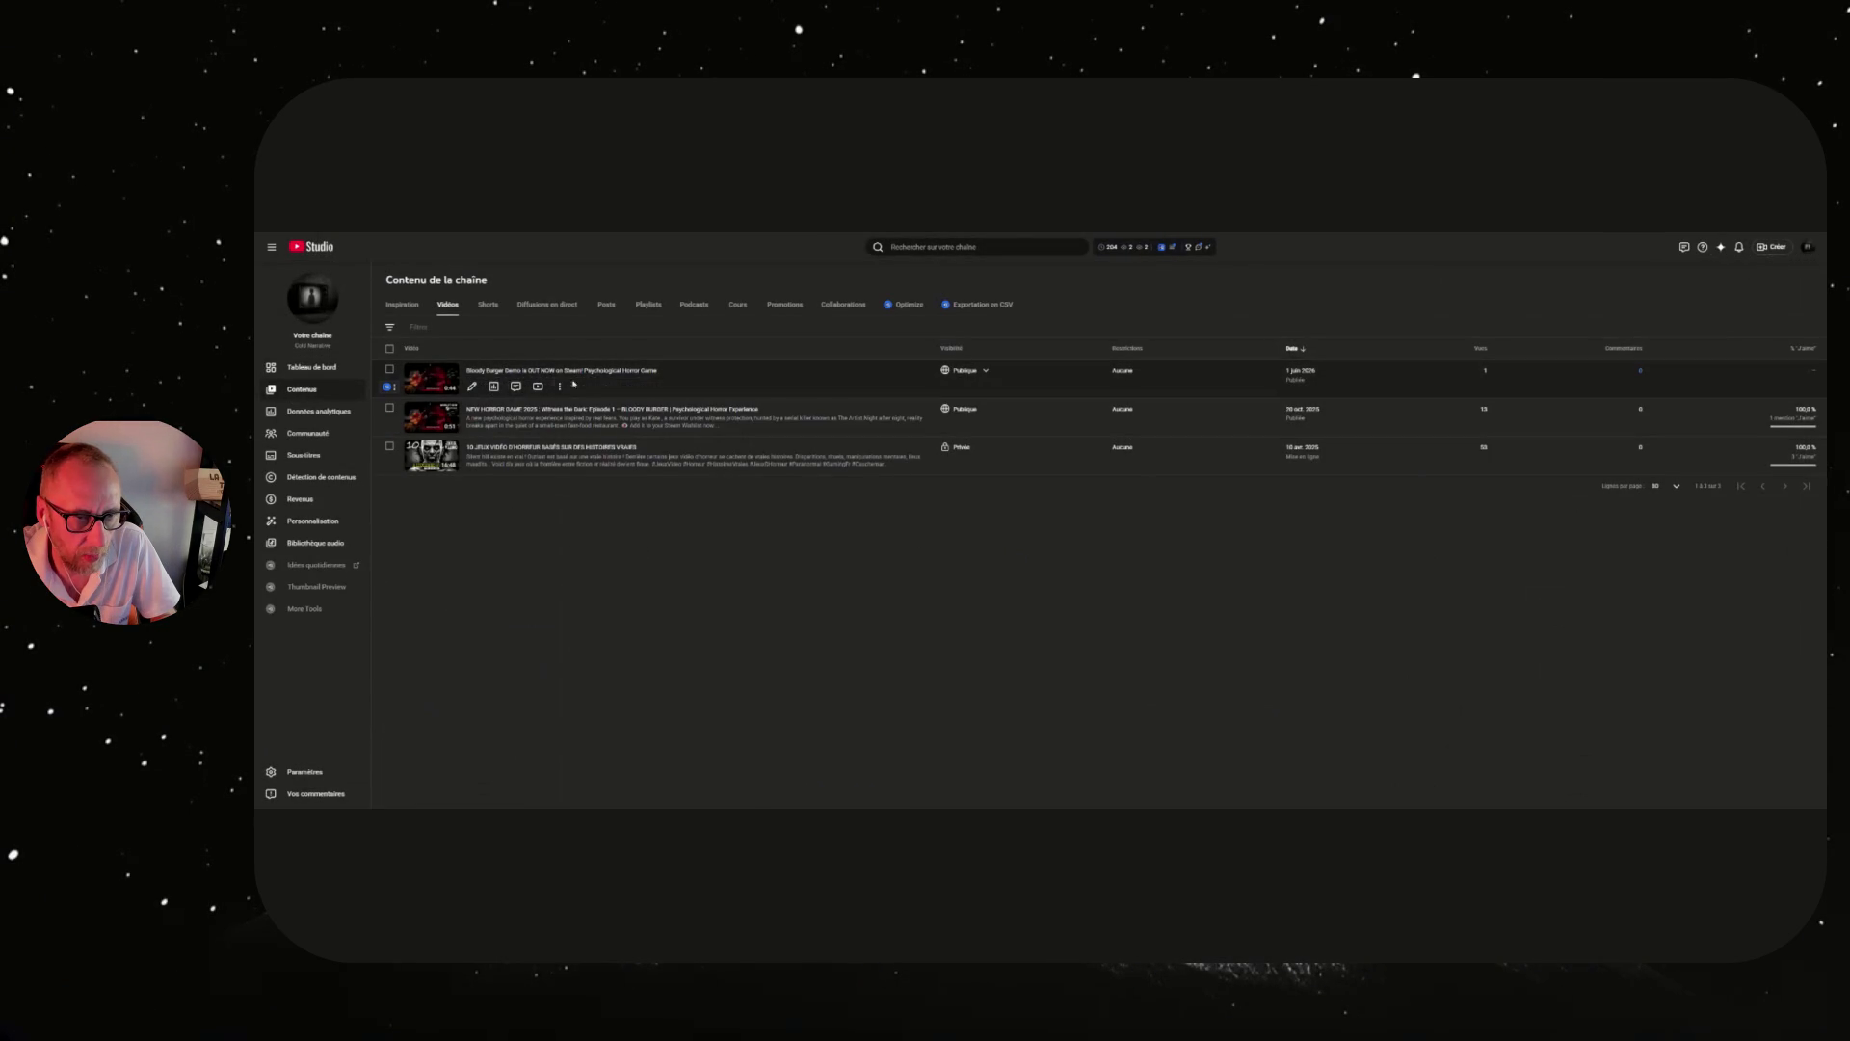
Make Witness the Dark Episode 1 Non répertoriée, then list the channel's Shorts.
{"action": "left_click", "coordinate": [984, 413]}
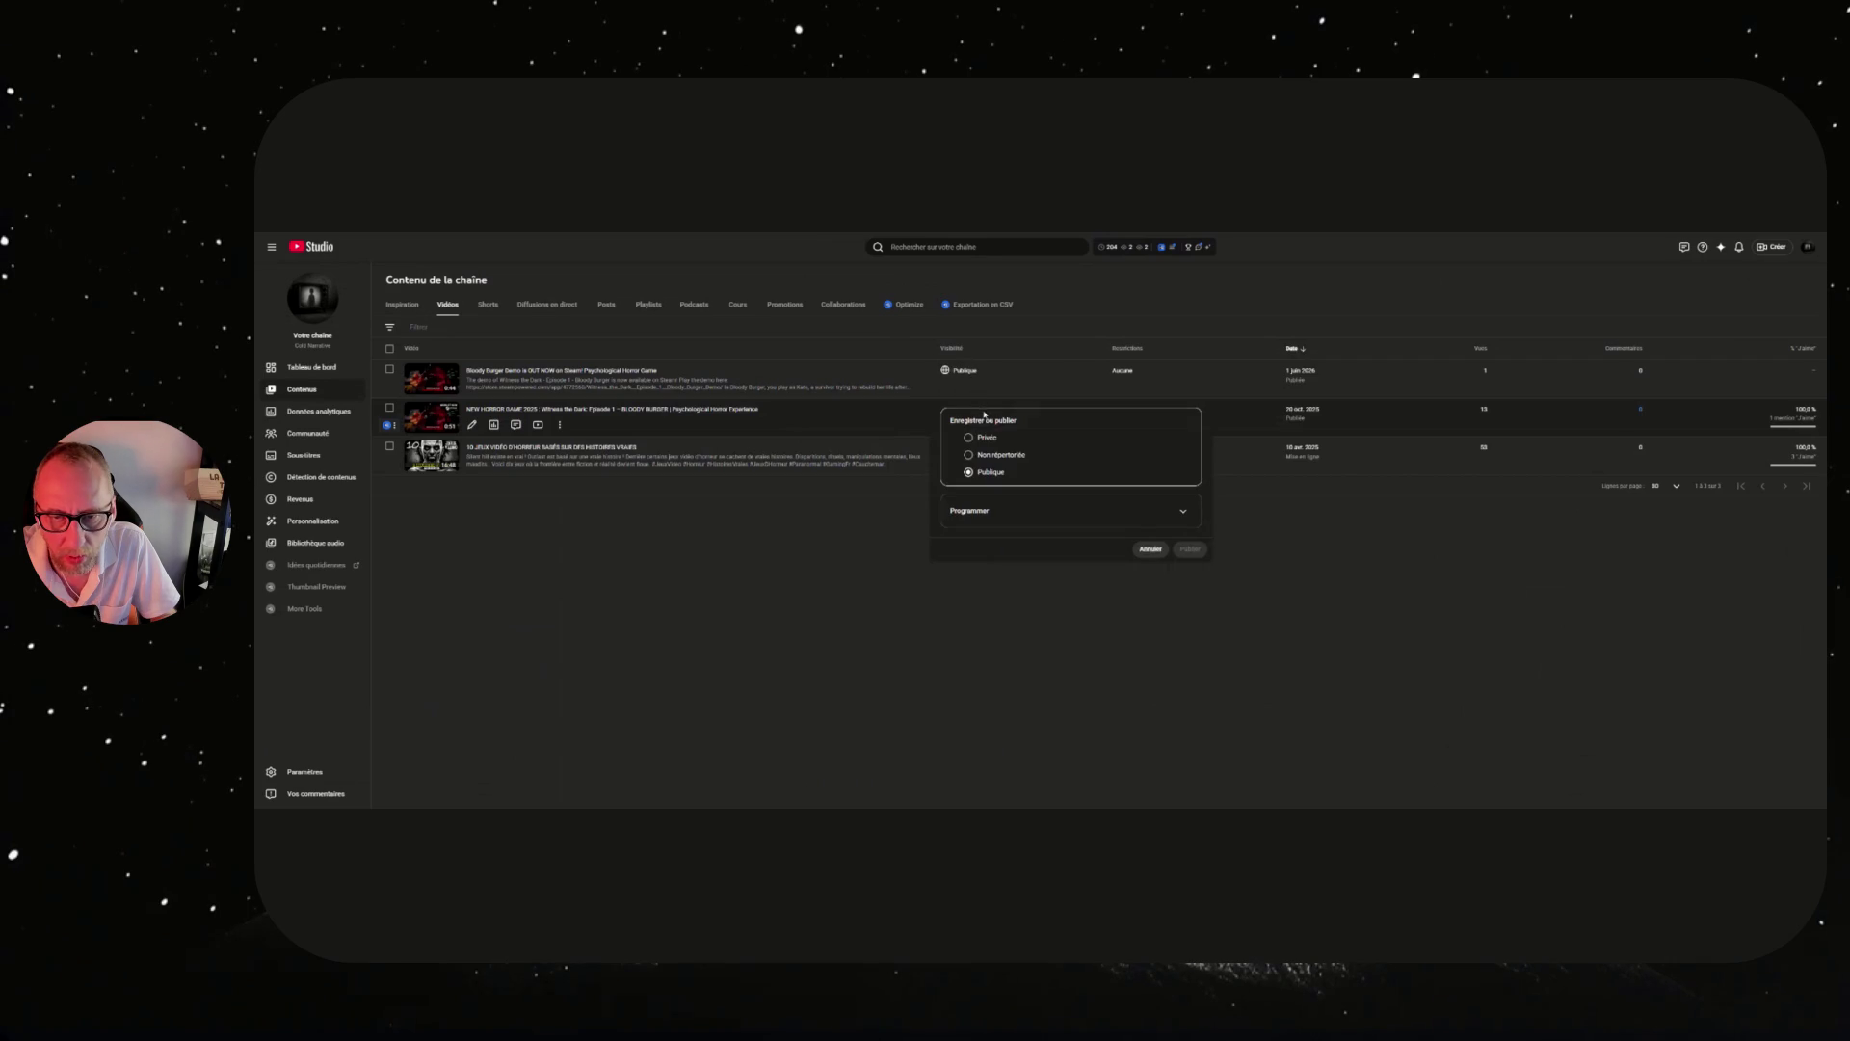
{"action": "left_click", "coordinate": [969, 456]}
{"action": "left_click", "coordinate": [1188, 548]}
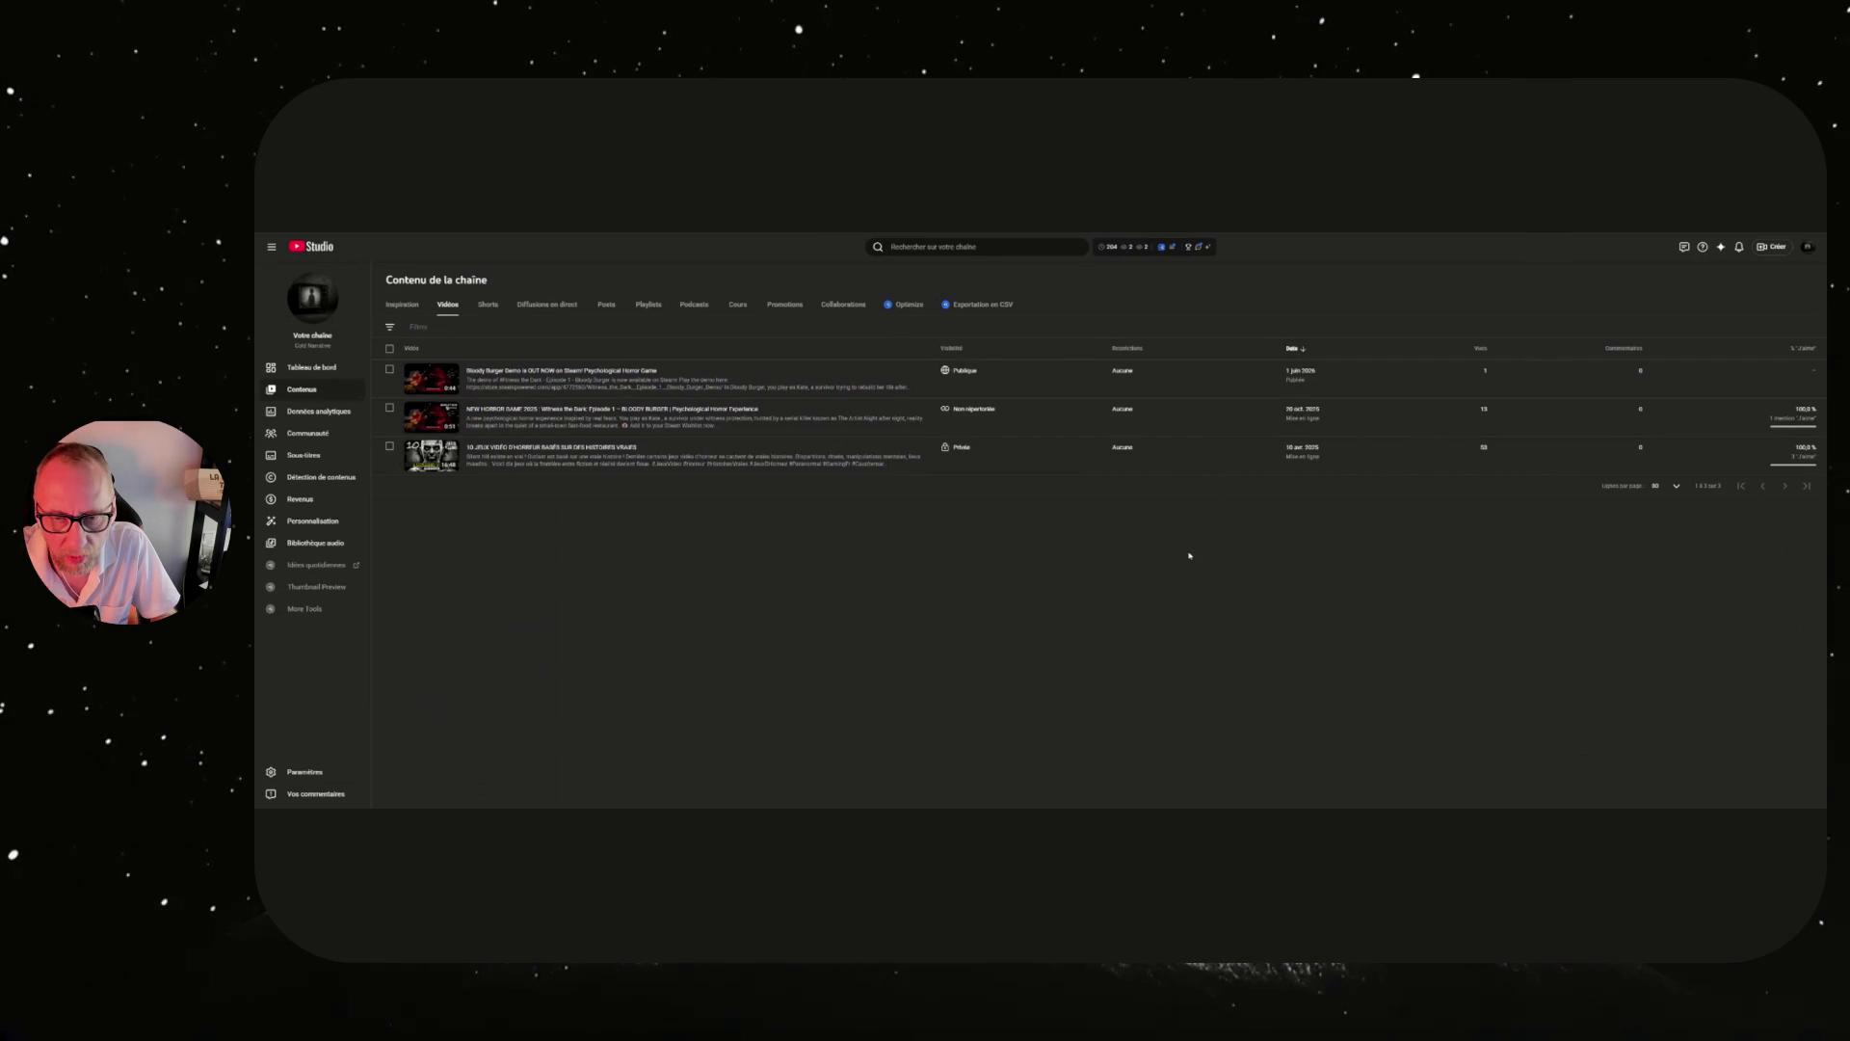
{"action": "left_click", "coordinate": [486, 306]}
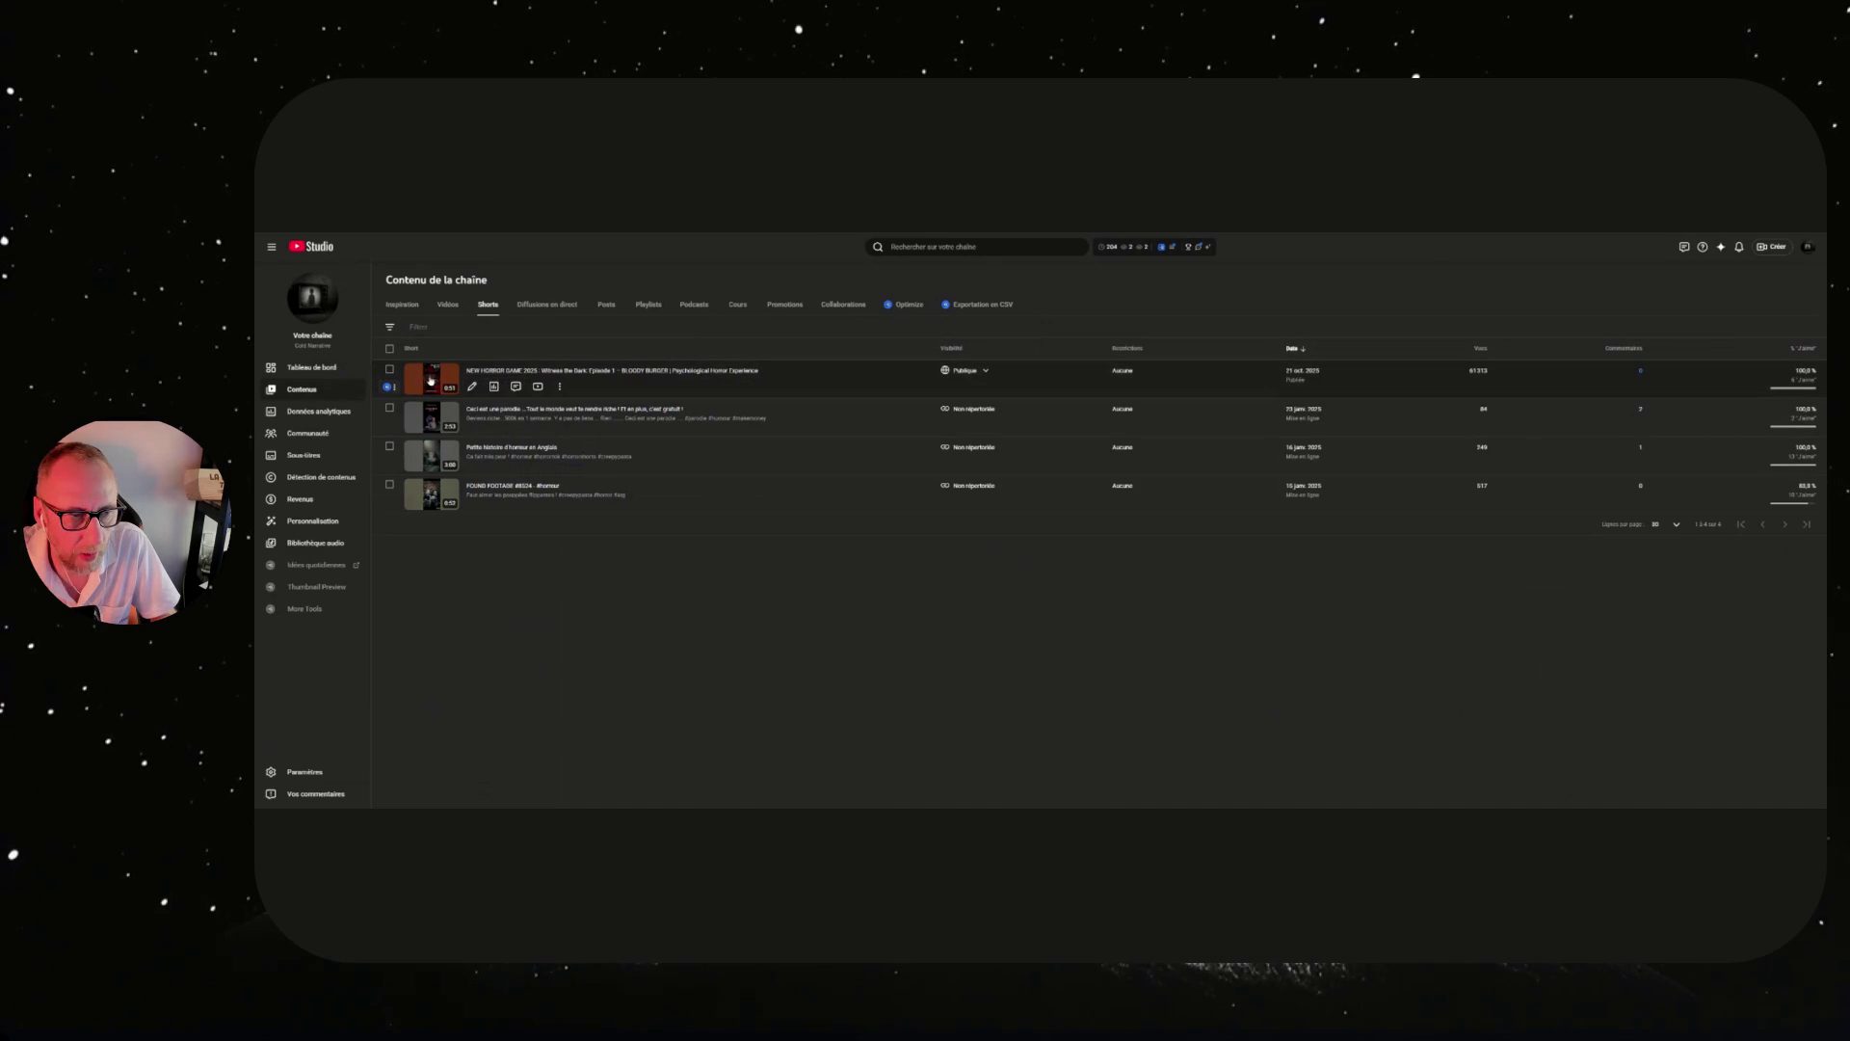
Open the details page of the 'Witness the Dark: Episode 1 – BLOODY BURGER' short.
{"action": "left_click", "coordinate": [432, 383]}
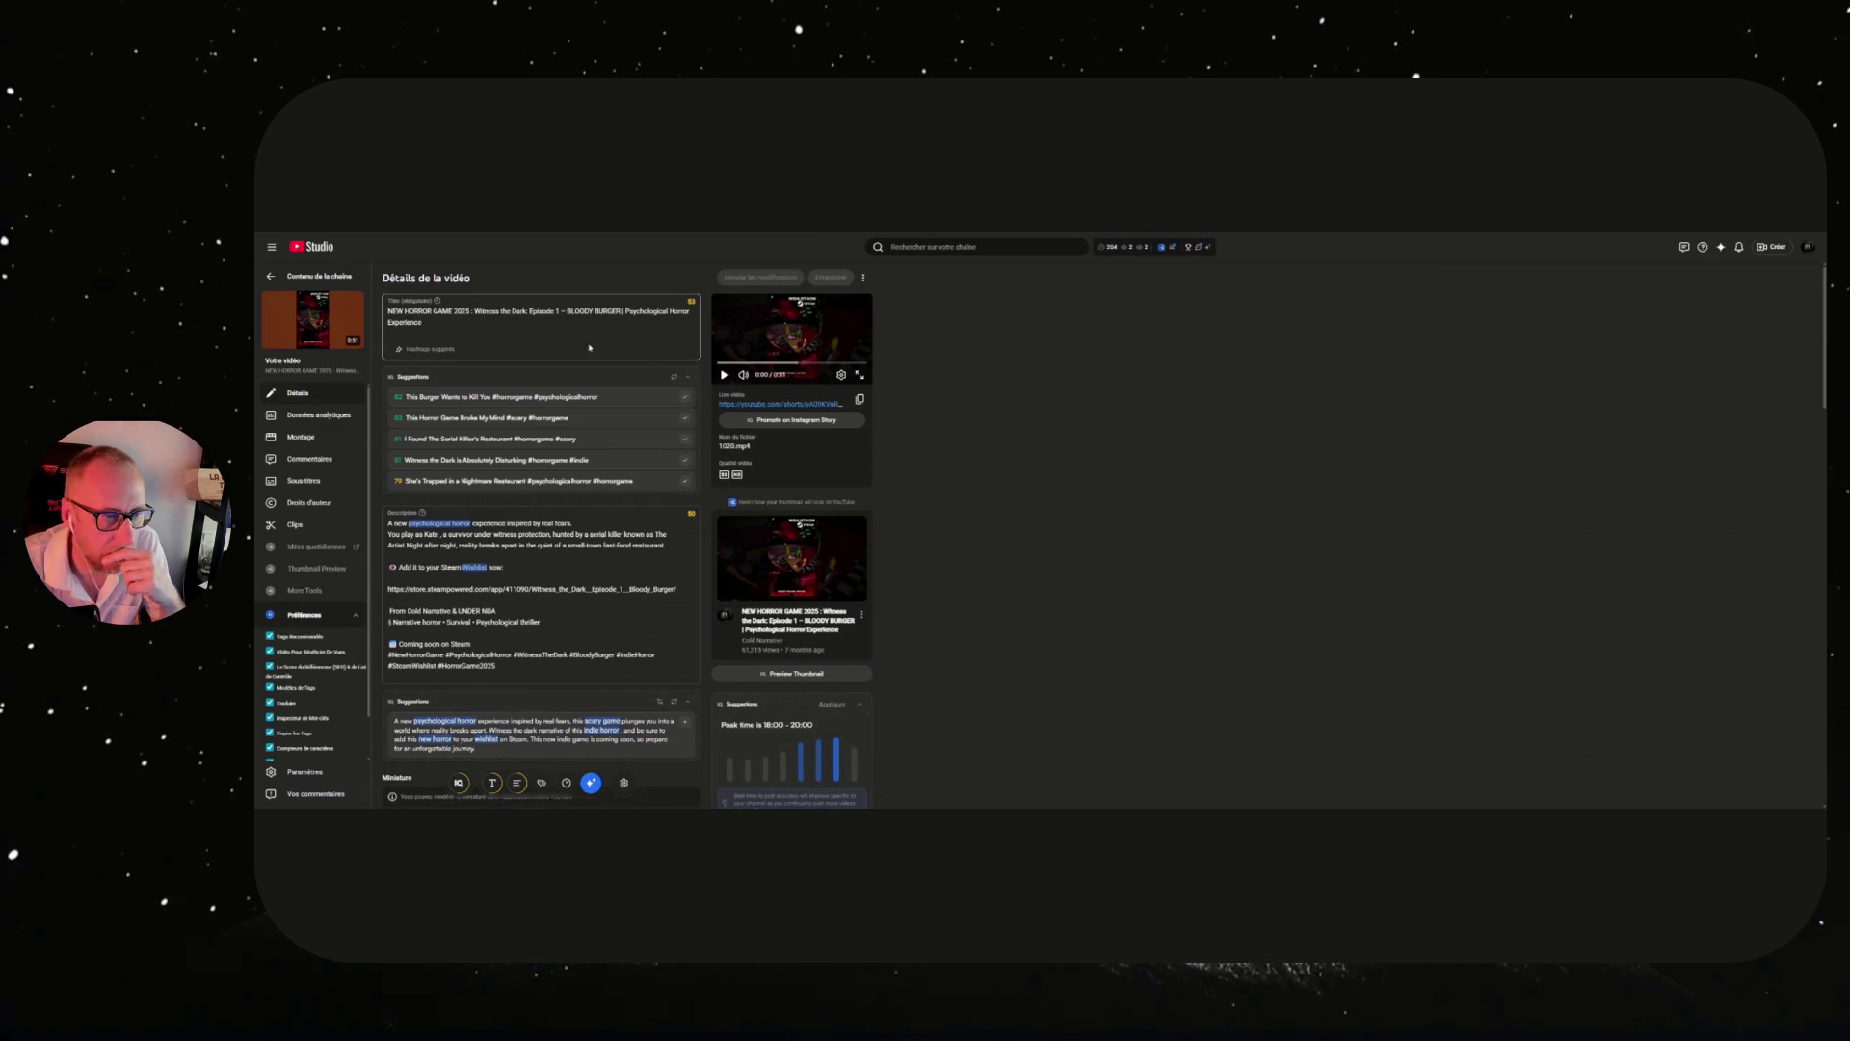
{"action": "left_click", "coordinate": [319, 287]}
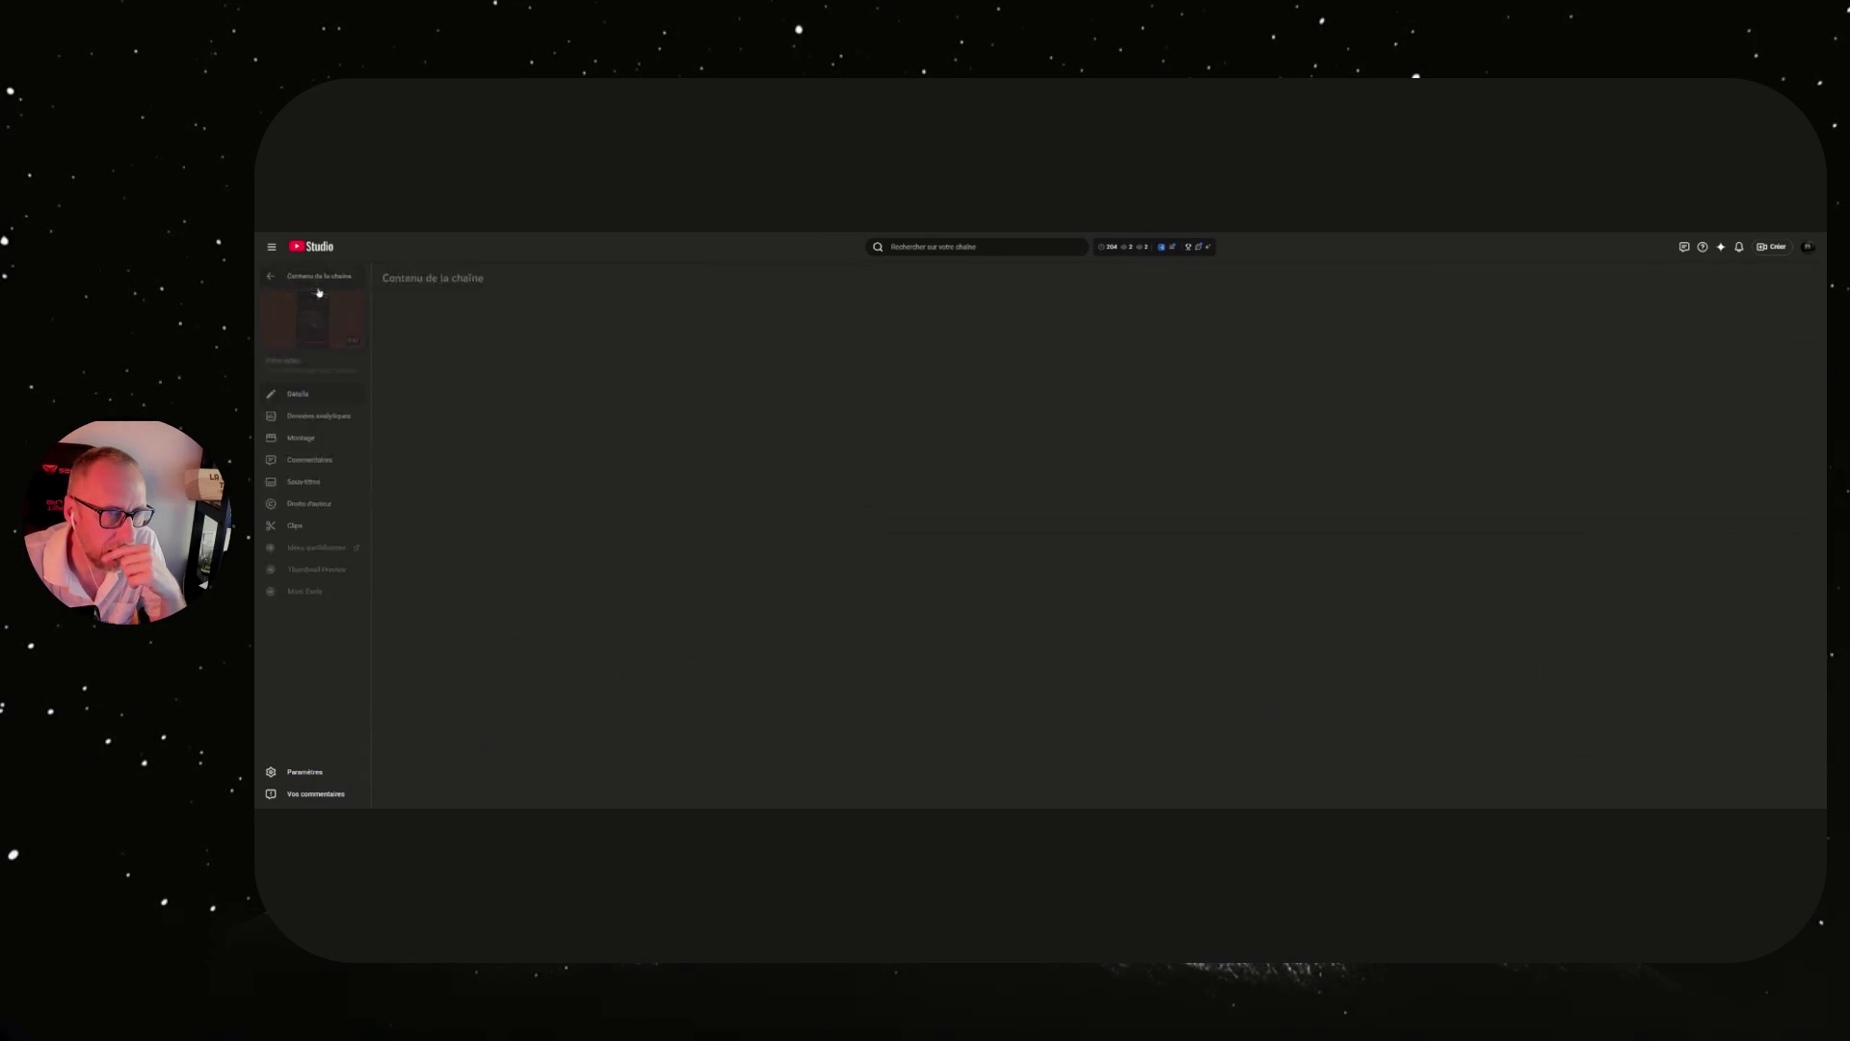
{"action": "left_click", "coordinate": [447, 305]}
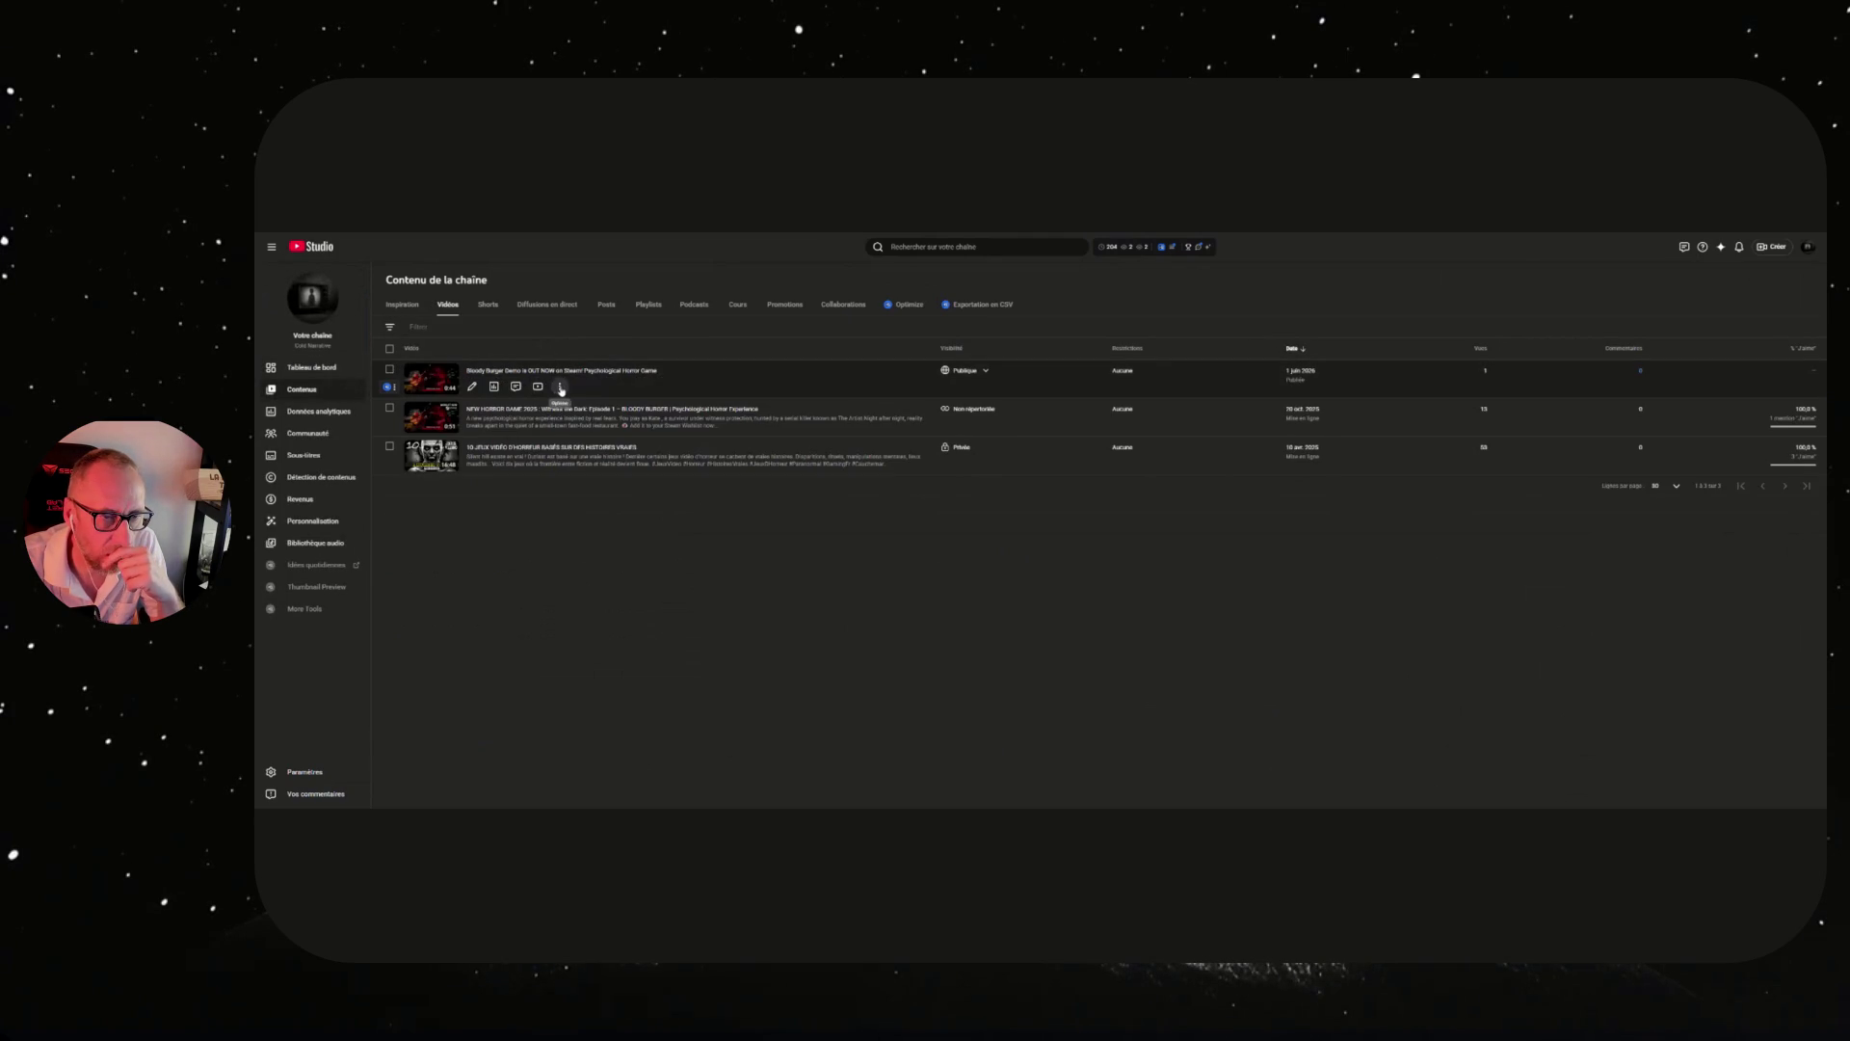
{"action": "left_click", "coordinate": [559, 386]}
{"action": "left_click", "coordinate": [476, 433]}
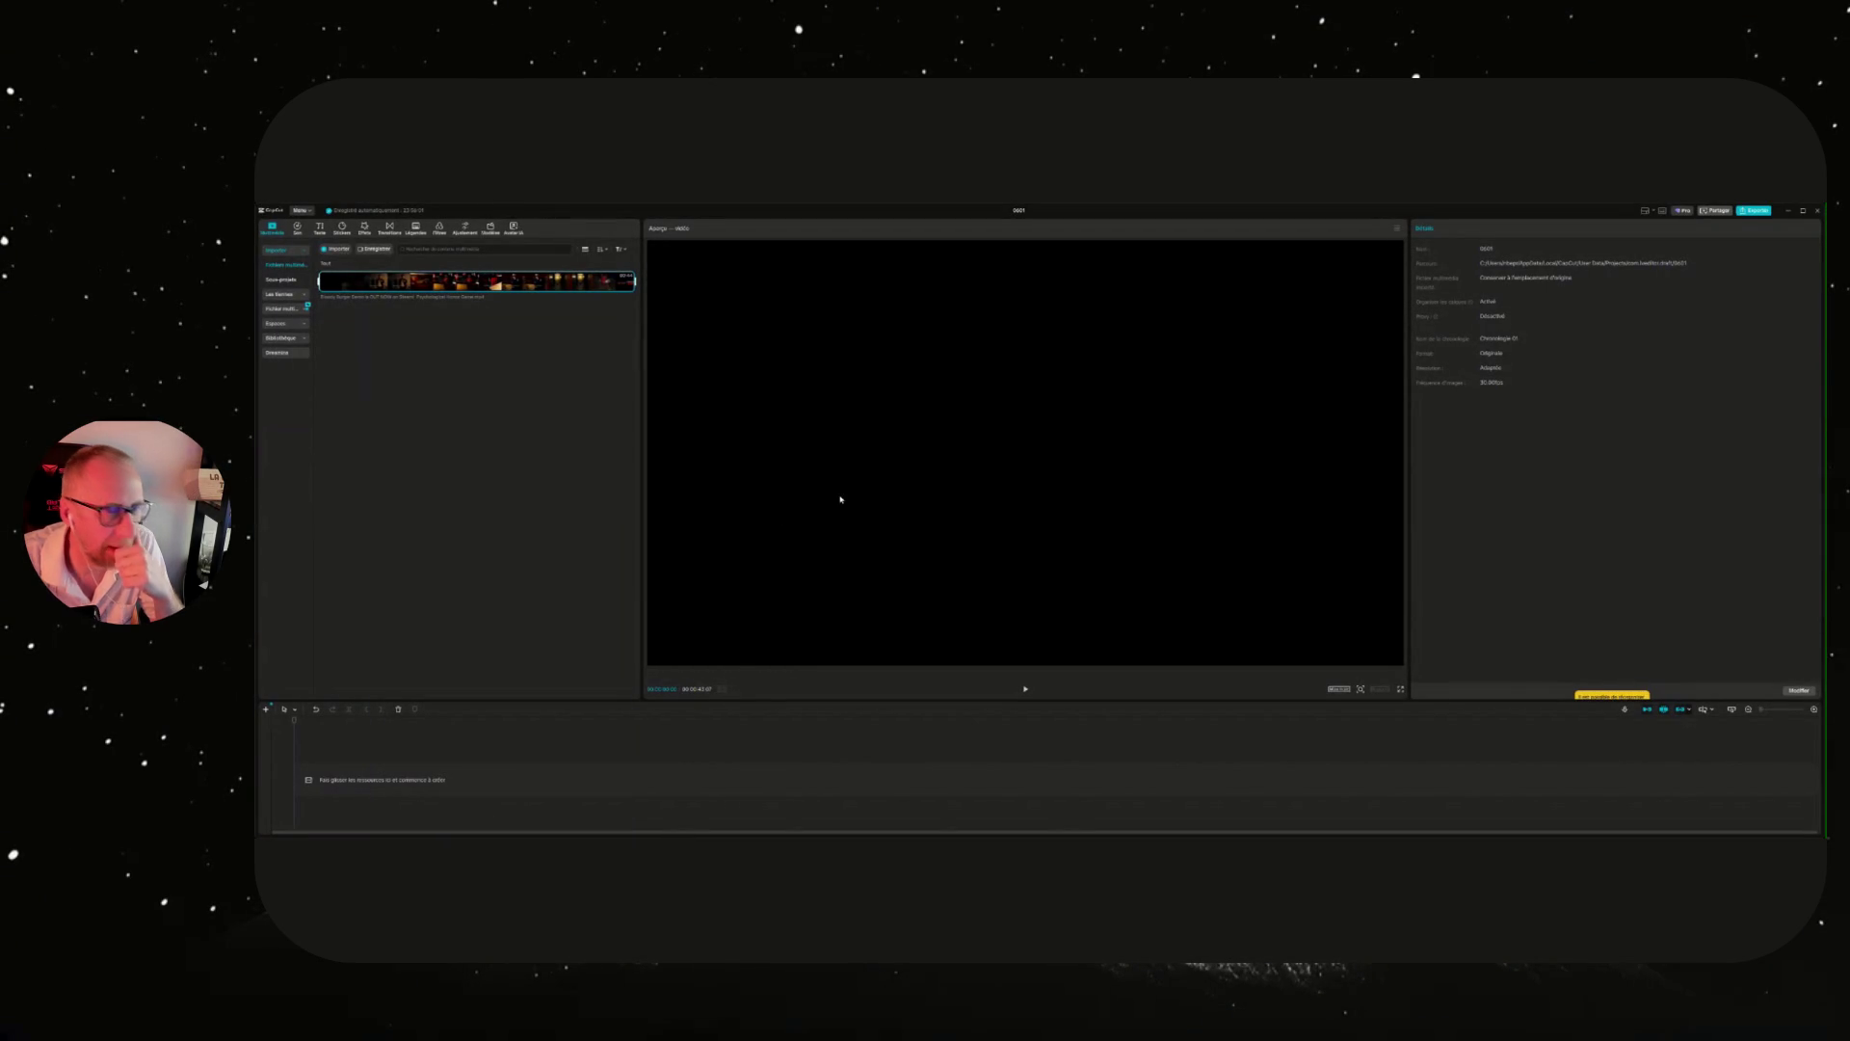
Place the trailer clip on the CapCut timeline, then preview it and scrub to a new scene.
{"action": "left_click_drag", "start_coordinate": [622, 280], "coordinate": [569, 774]}
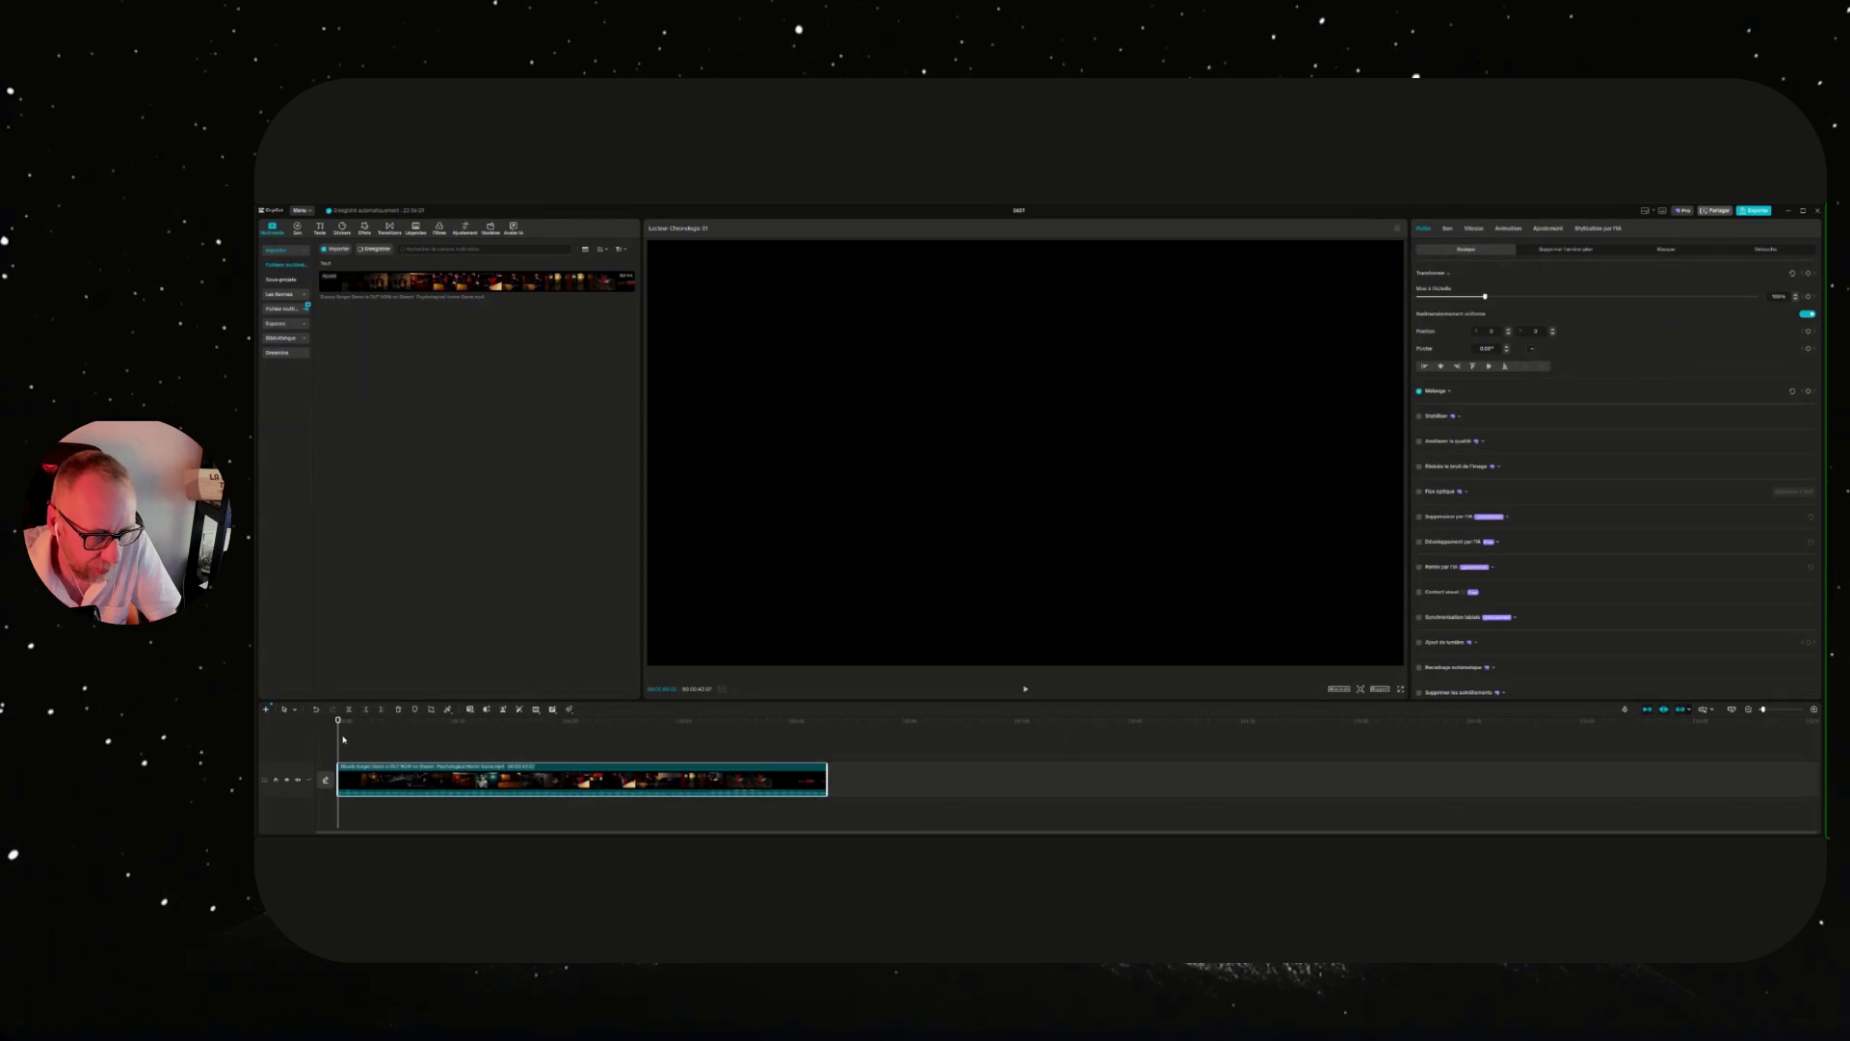
{"action": "left_click", "coordinate": [1026, 689]}
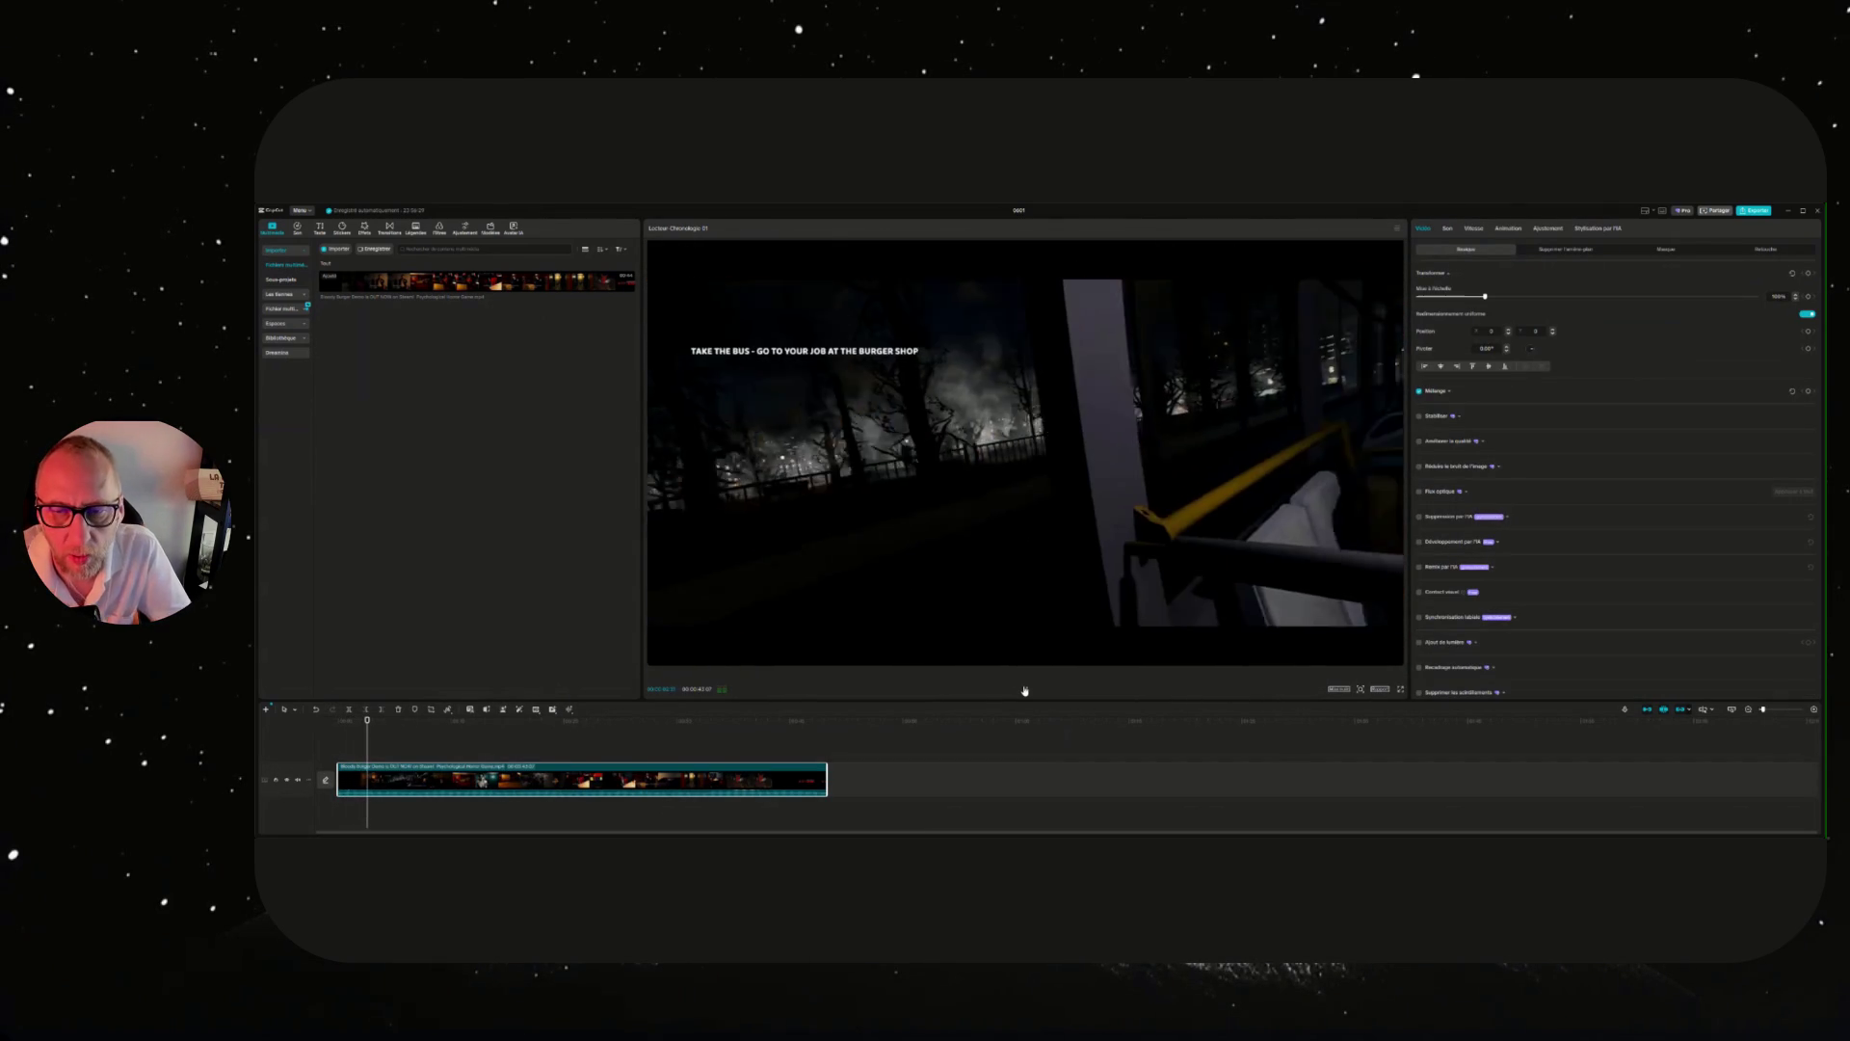
{"action": "key", "text": "space"}
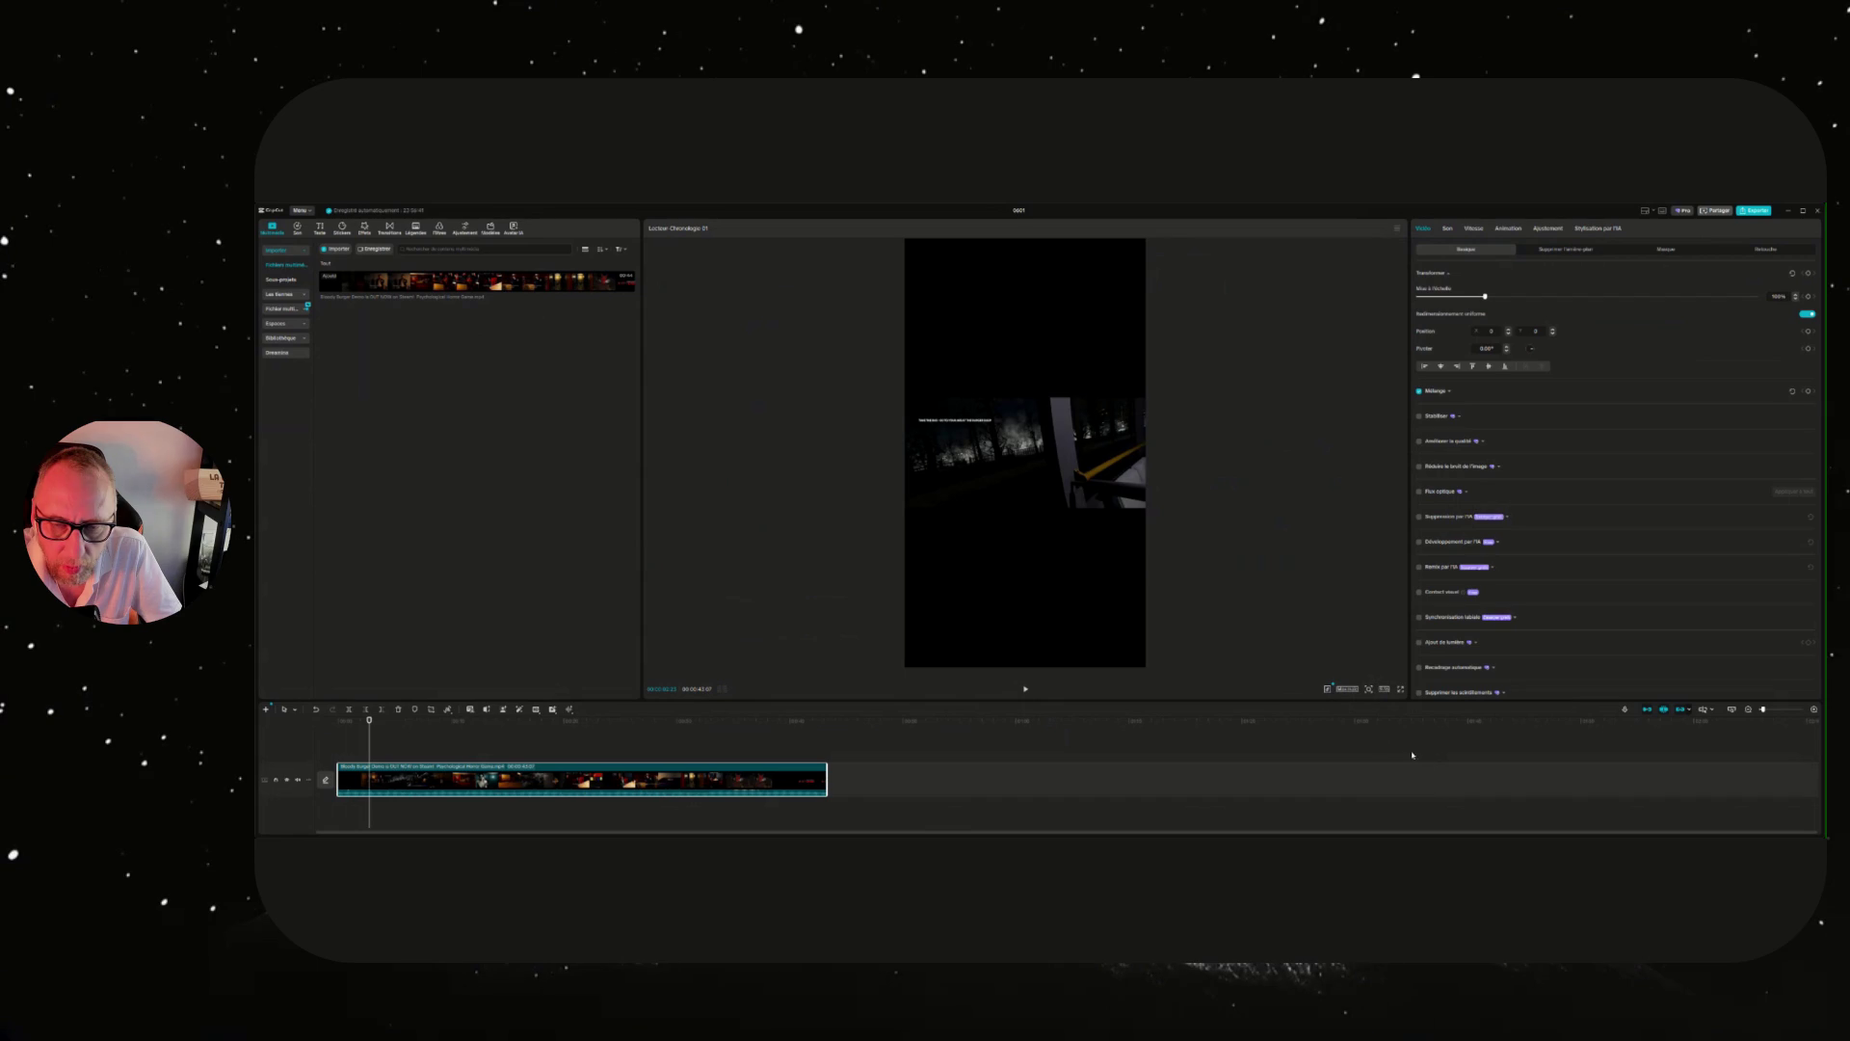
{"action": "mouse_move", "coordinate": [369, 720]}
{"action": "left_mouse_down"}
{"action": "mouse_move", "coordinate": [350, 718]}
{"action": "mouse_move", "coordinate": [404, 709]}
{"action": "left_mouse_up"}
Scale the trailer footage up in the Player, shift it right and down, and rewind to the start.
{"action": "key", "text": "space"}
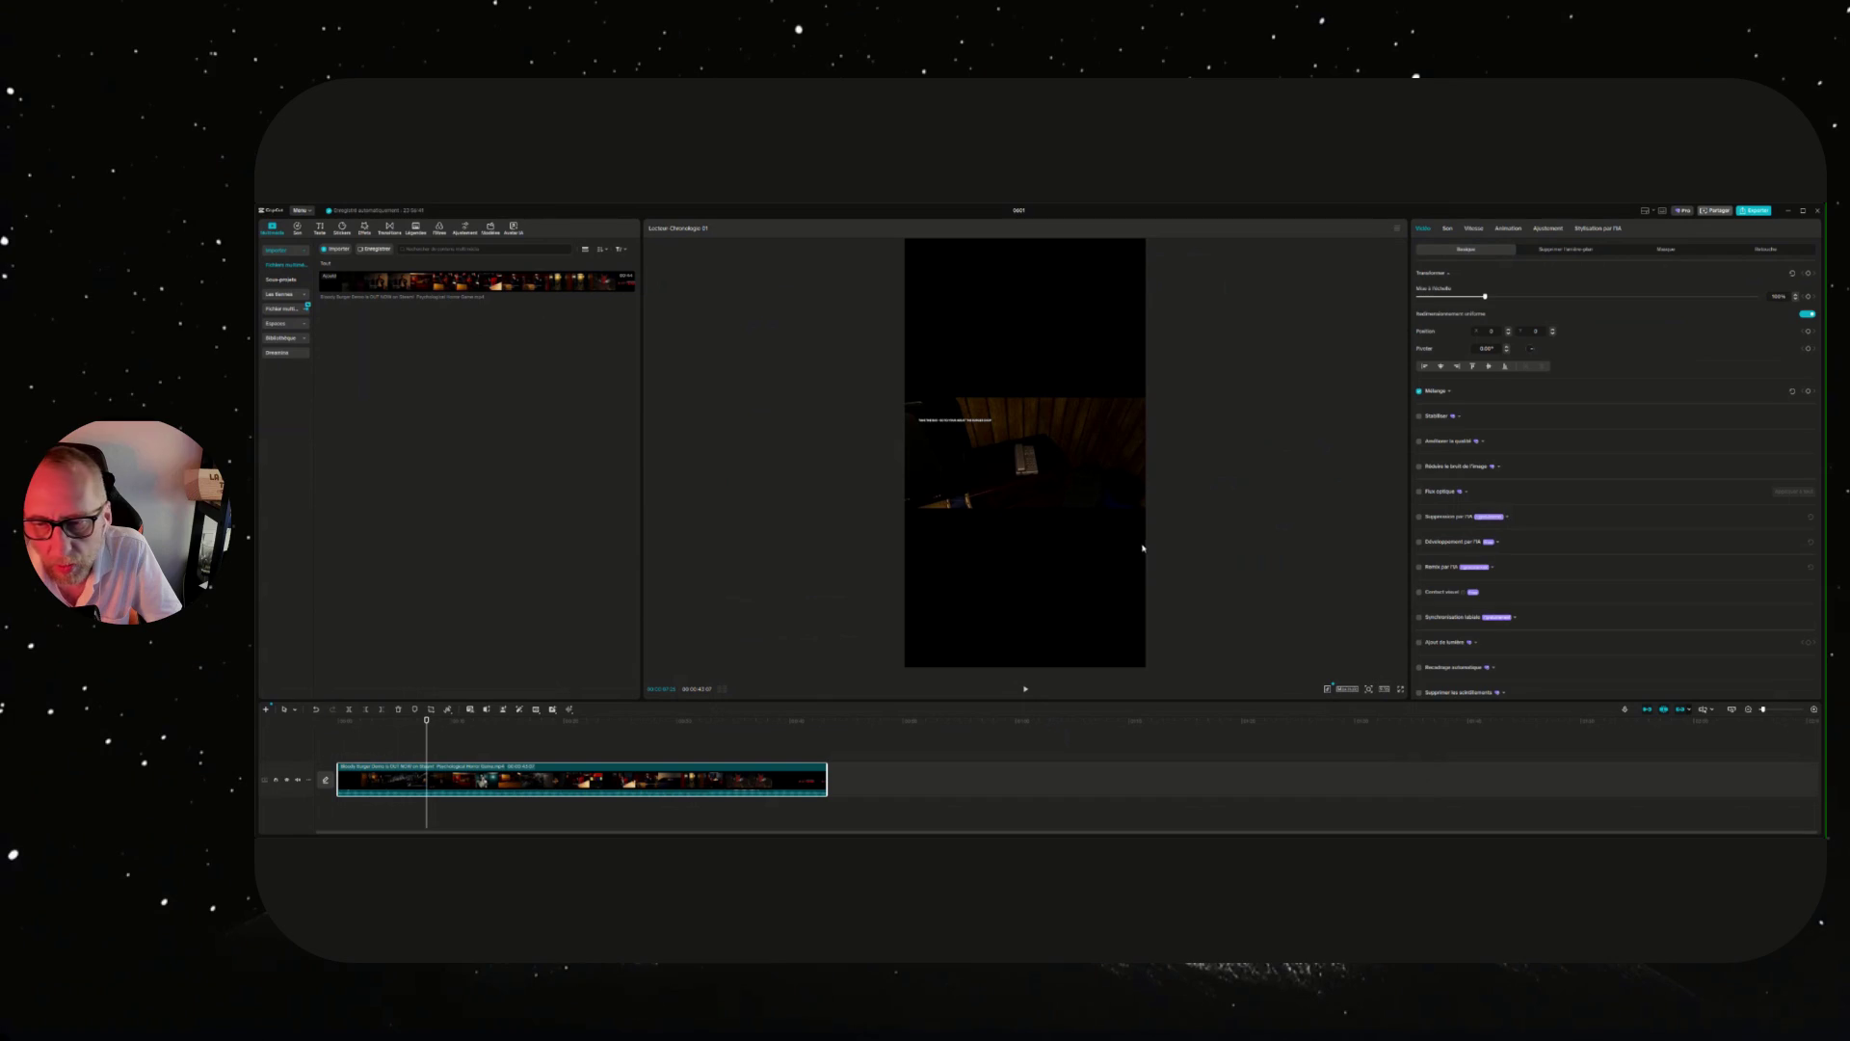
{"action": "scroll", "coordinate": [1122, 507], "scroll_direction": "up", "scroll_amount": 5}
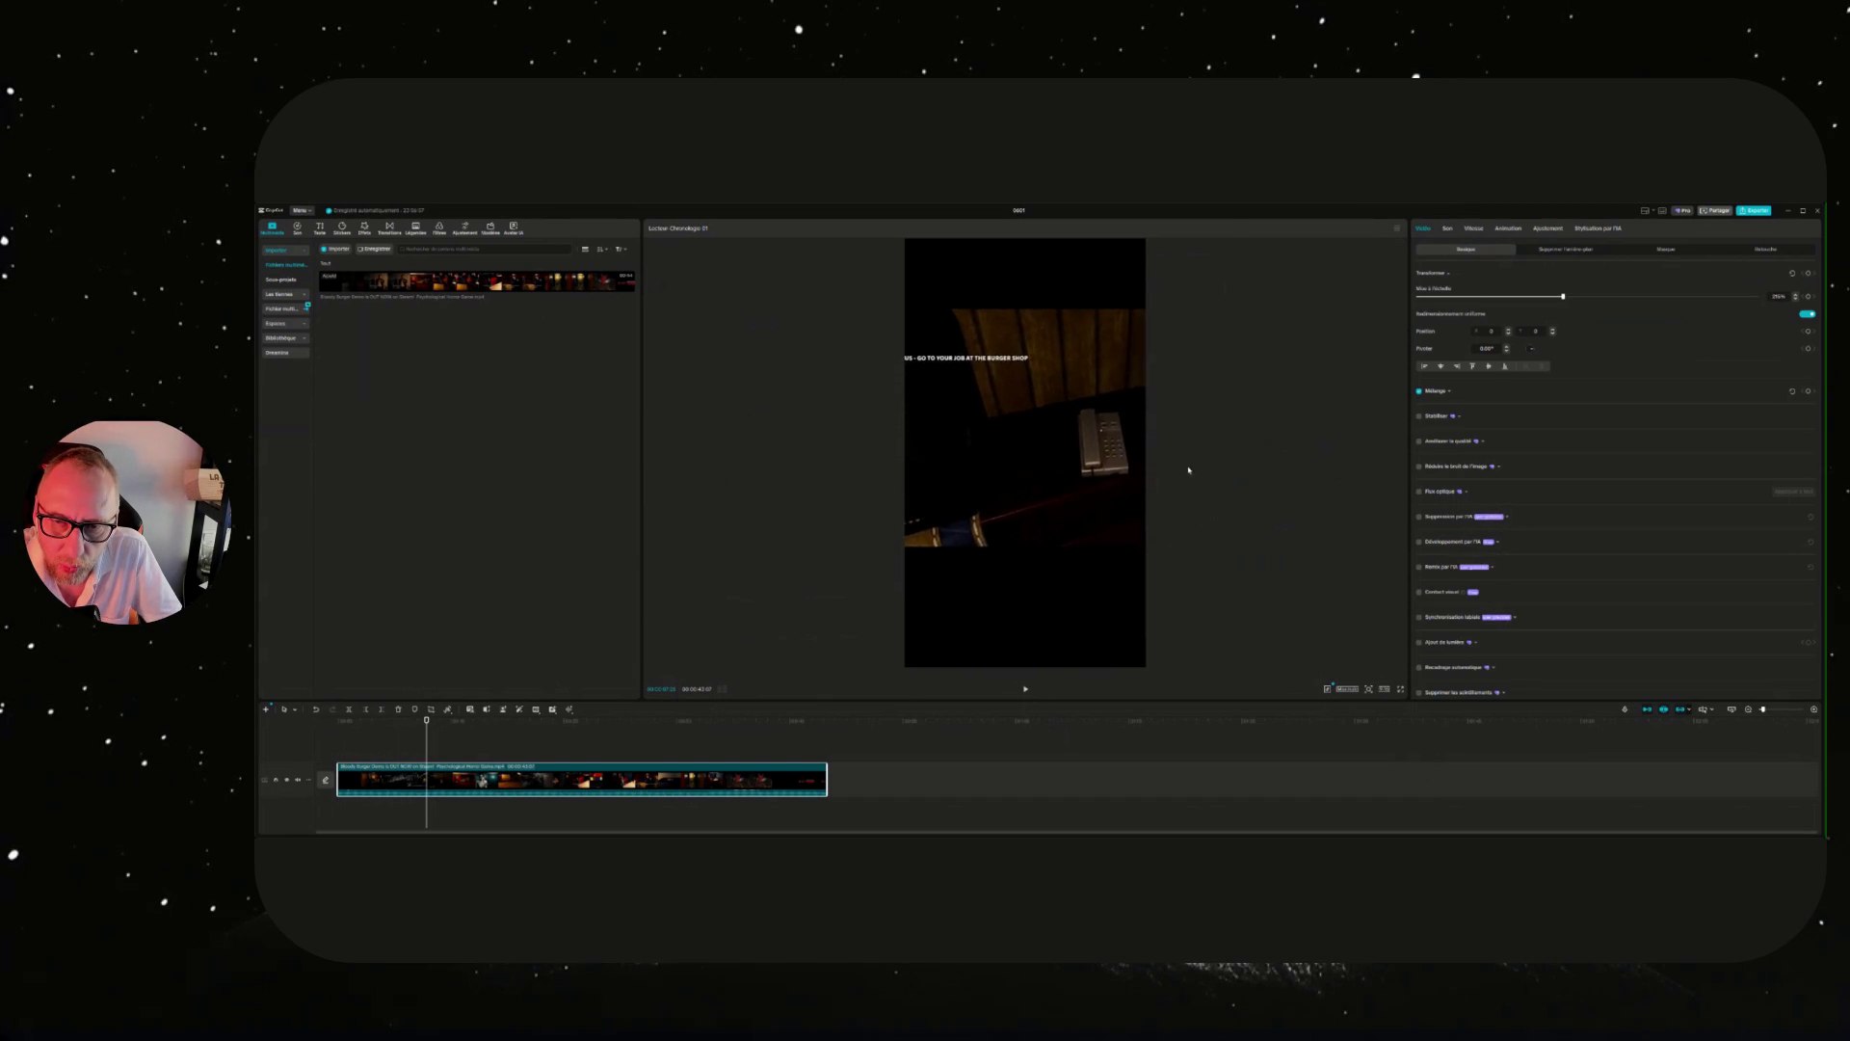
{"action": "mouse_move", "coordinate": [1083, 468]}
{"action": "left_mouse_down"}
{"action": "mouse_move", "coordinate": [1054, 495]}
{"action": "mouse_move", "coordinate": [1075, 562]}
{"action": "mouse_move", "coordinate": [1185, 563]}
{"action": "mouse_move", "coordinate": [1193, 494]}
{"action": "mouse_move", "coordinate": [1227, 493]}
{"action": "mouse_move", "coordinate": [1176, 495]}
{"action": "left_mouse_up"}
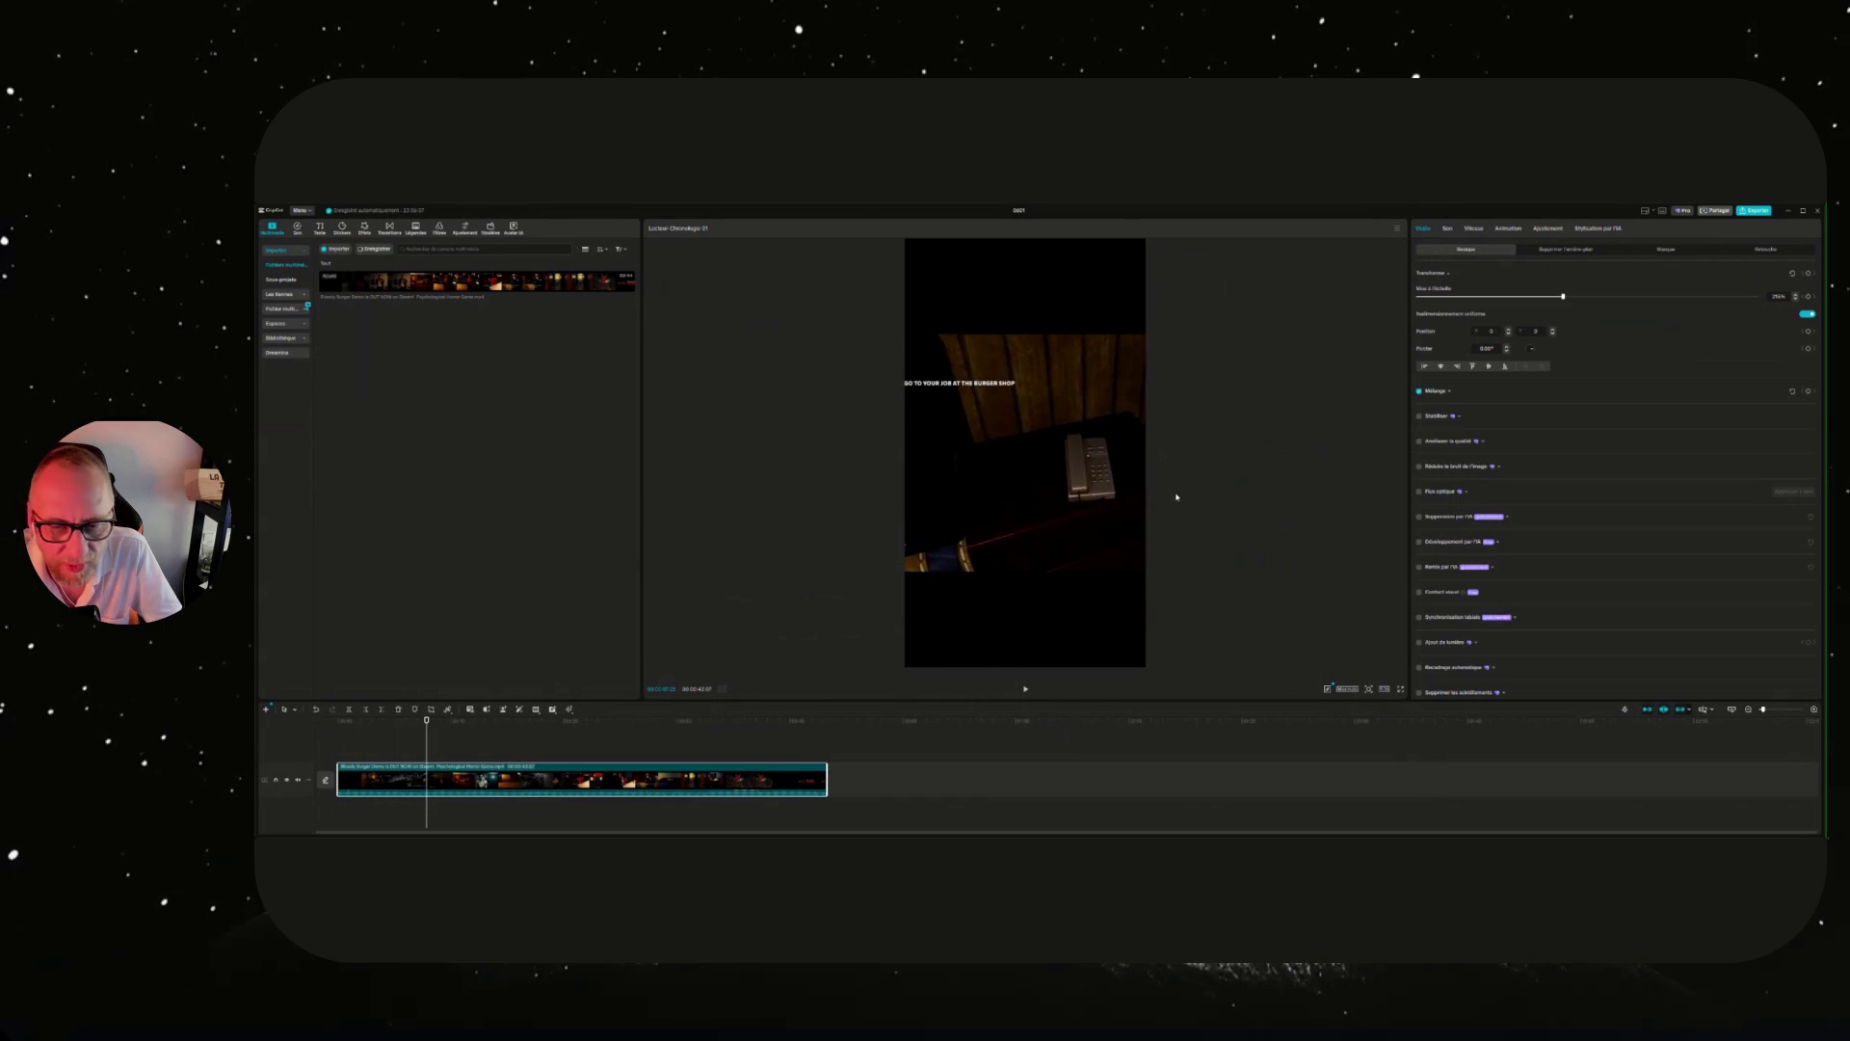
{"action": "key", "text": "Home"}
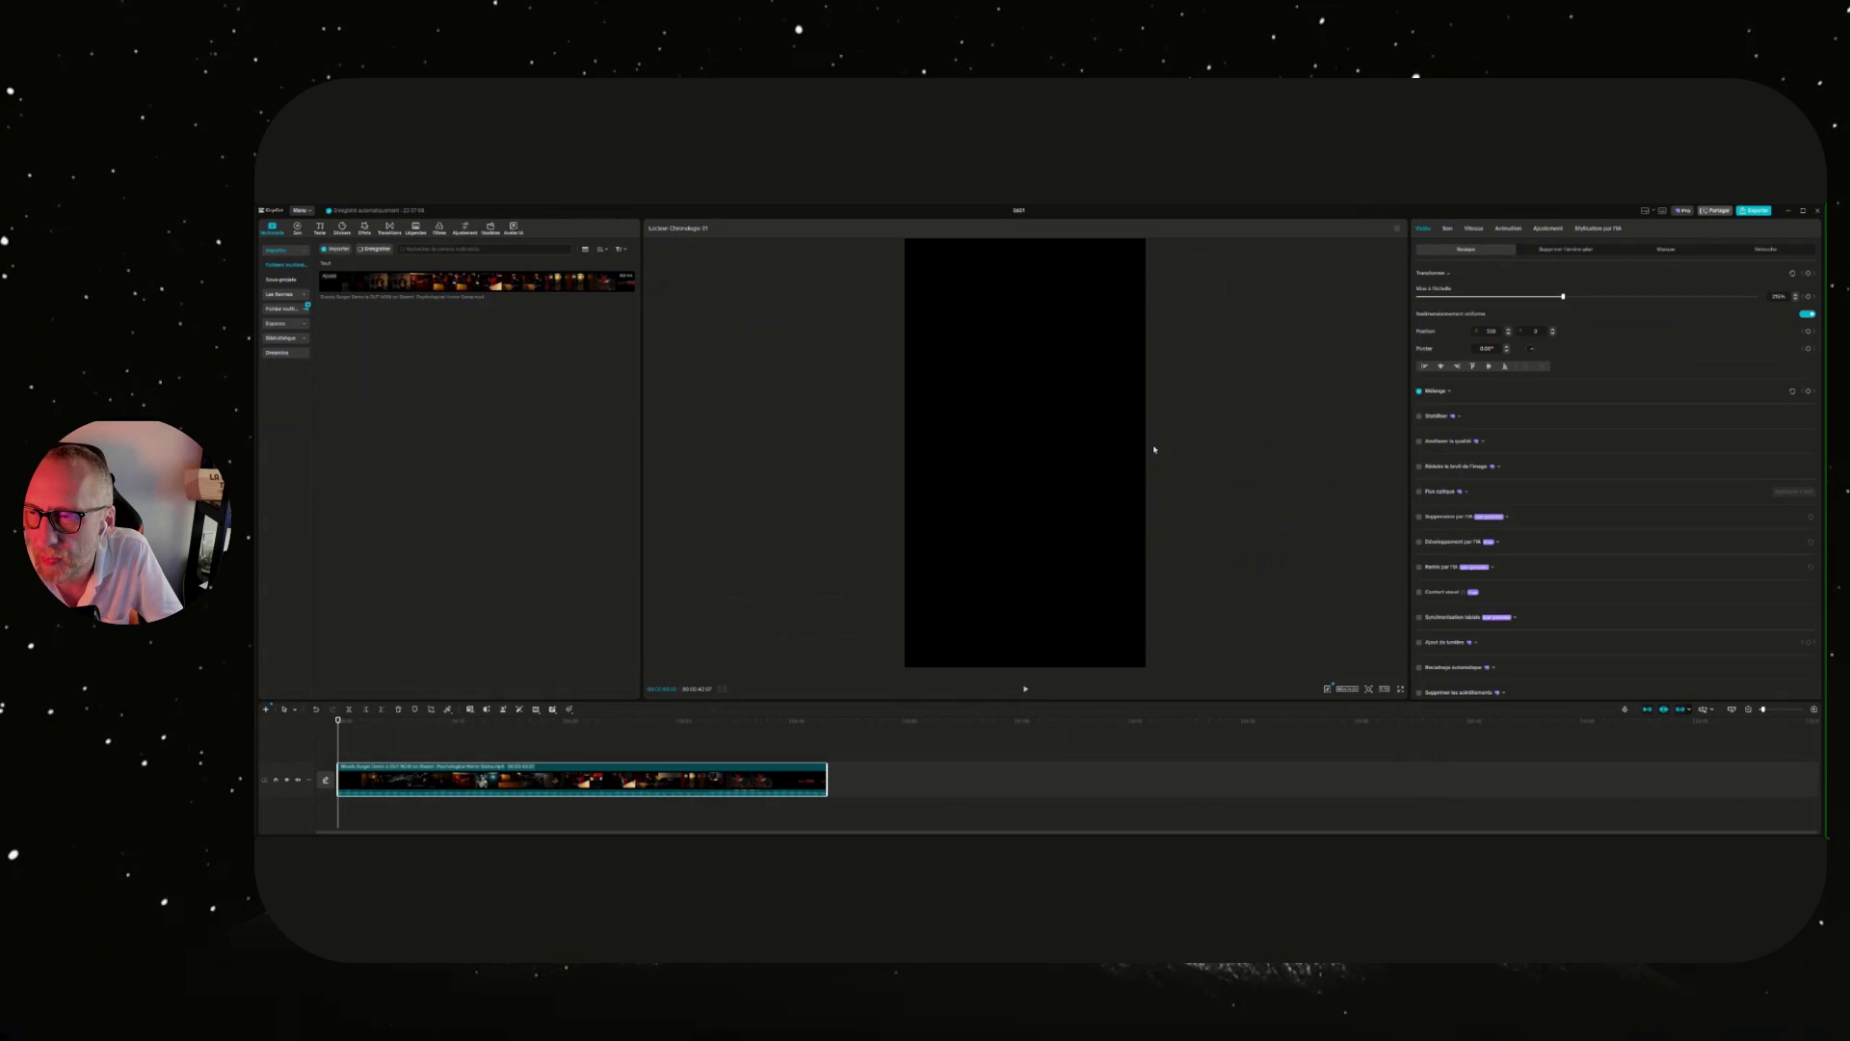
Move the footage left and down so motel-scene characters fit, replaying the trailer to check the framing.
{"action": "left_click", "coordinate": [1025, 692]}
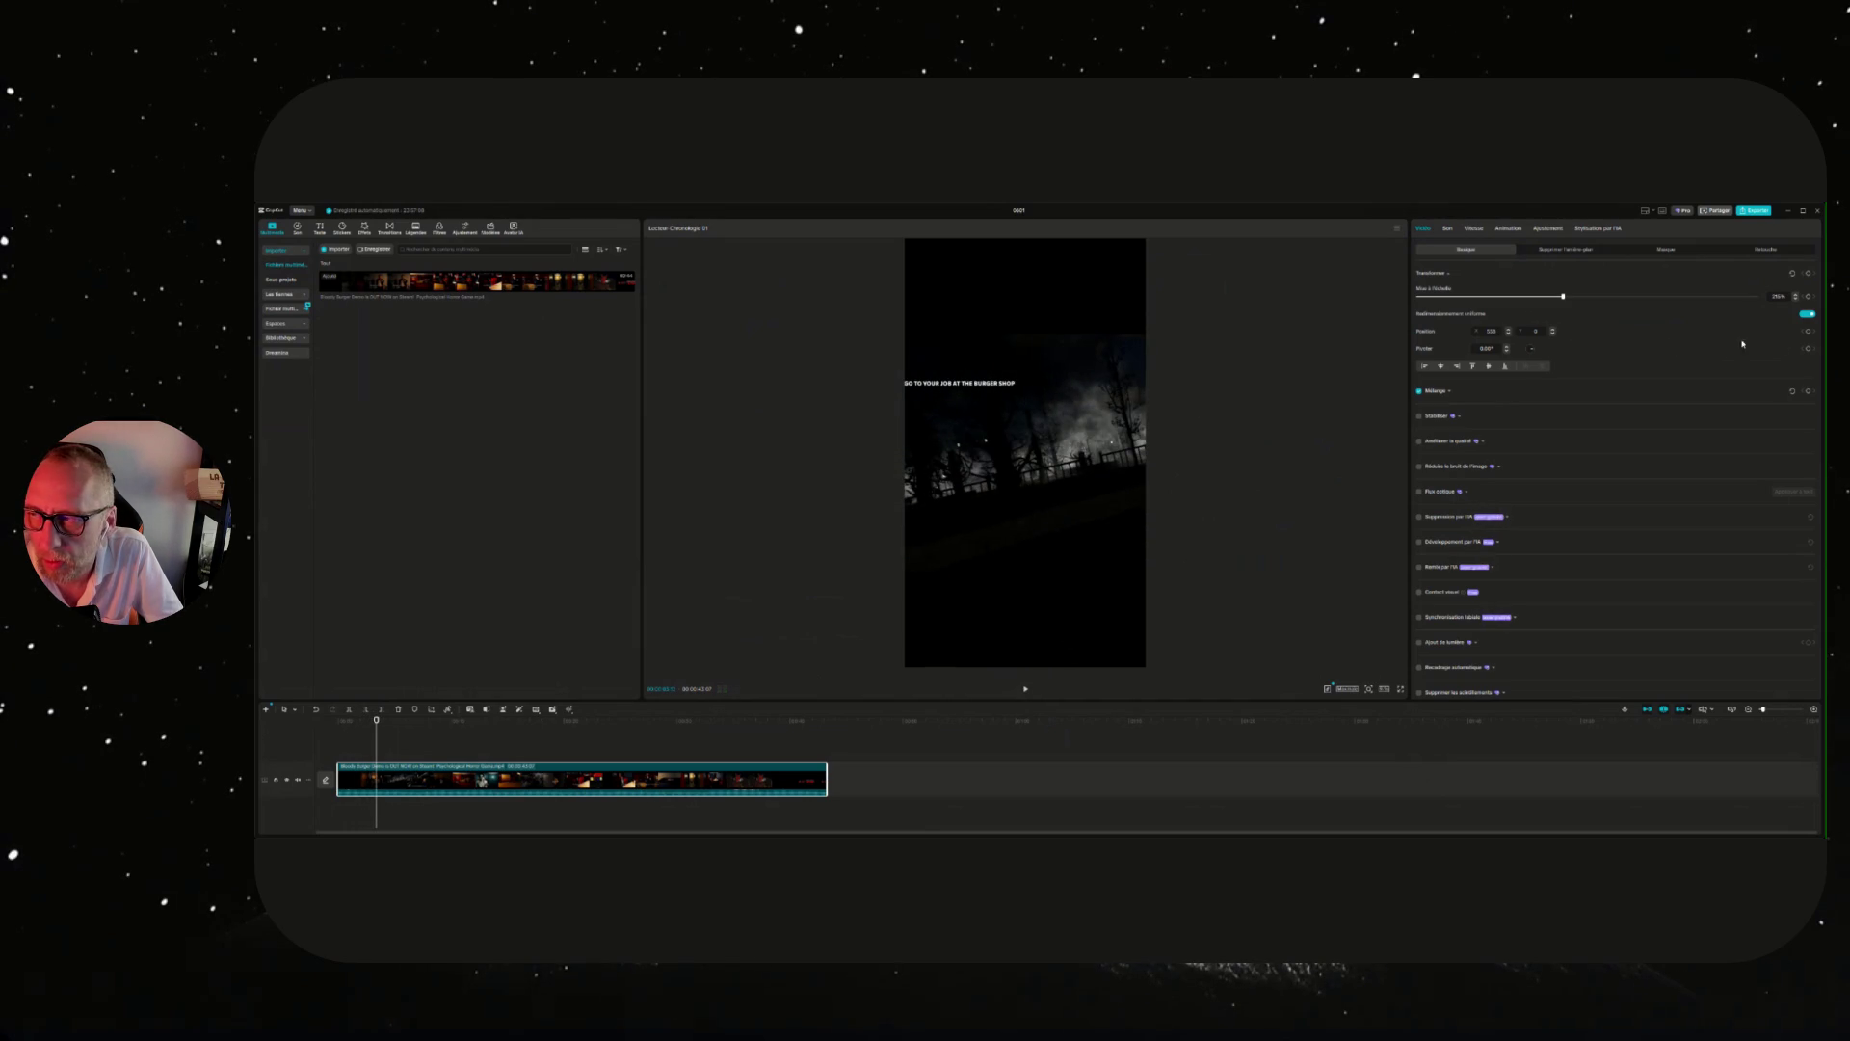
{"action": "left_click", "coordinate": [339, 721]}
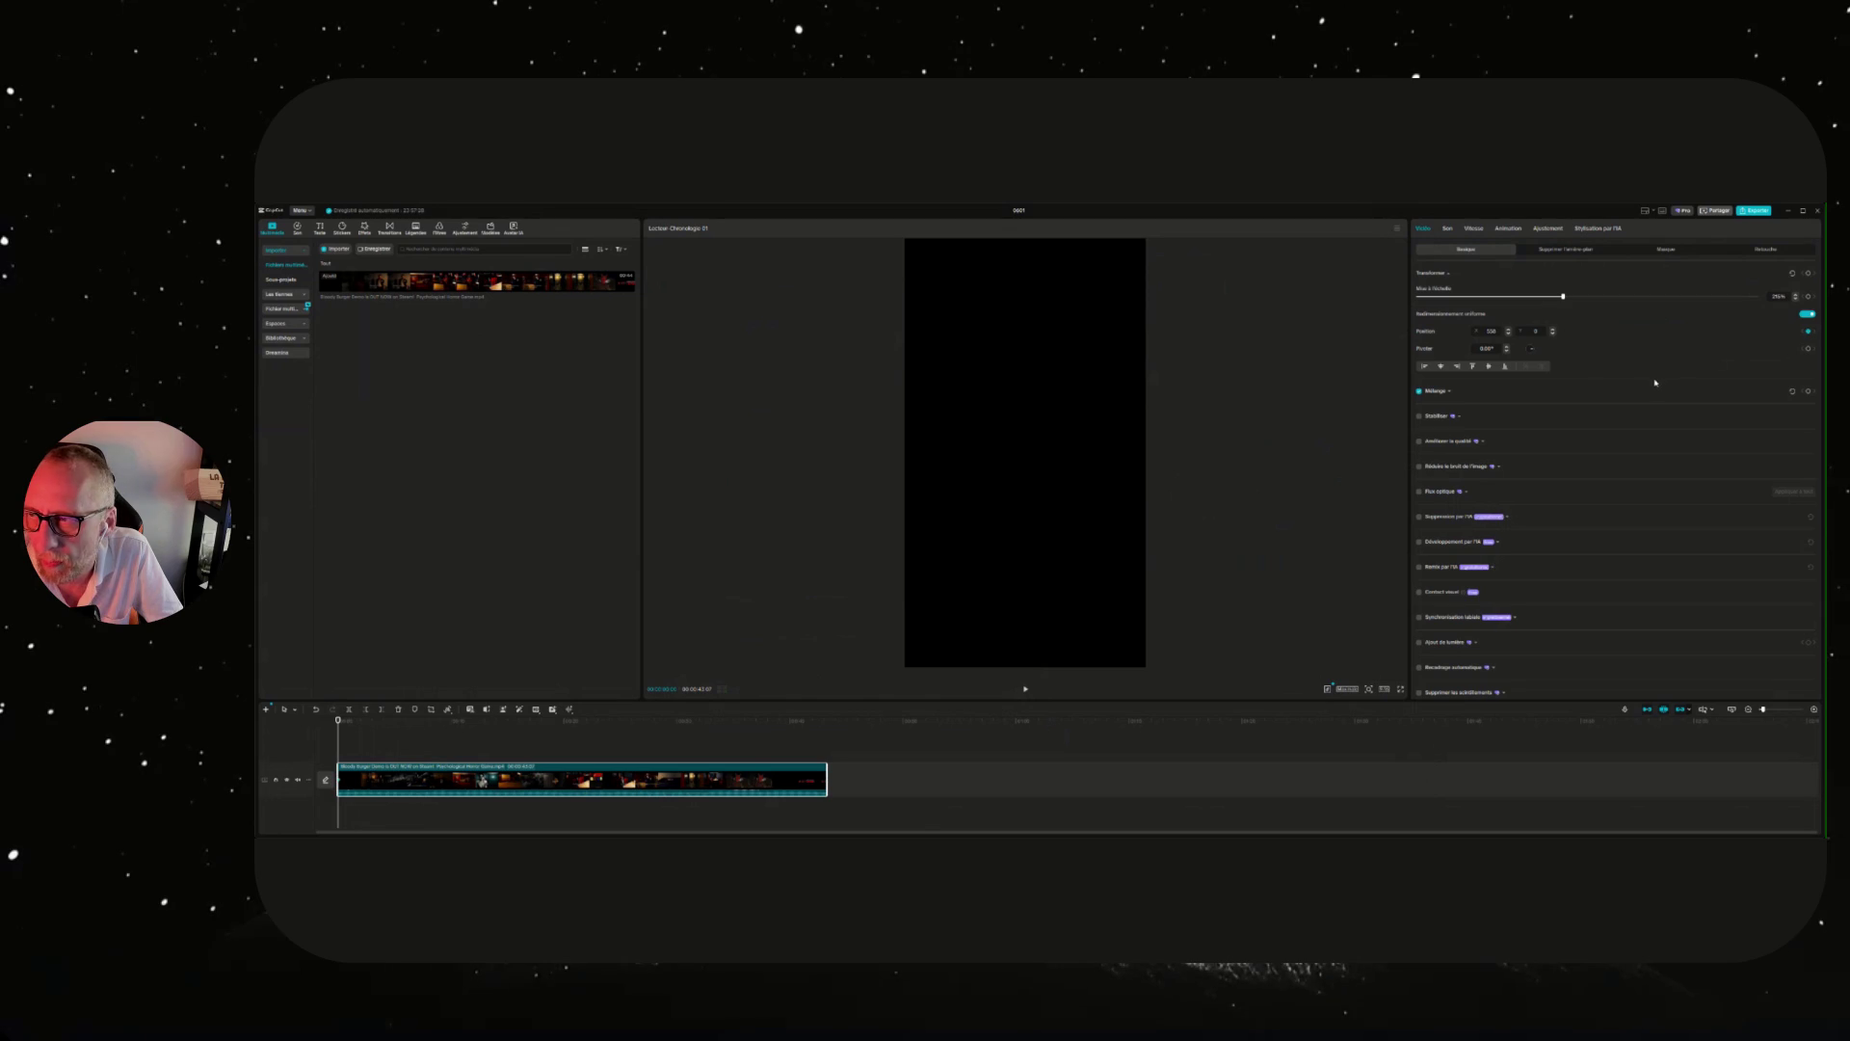
{"action": "left_click", "coordinate": [1025, 689]}
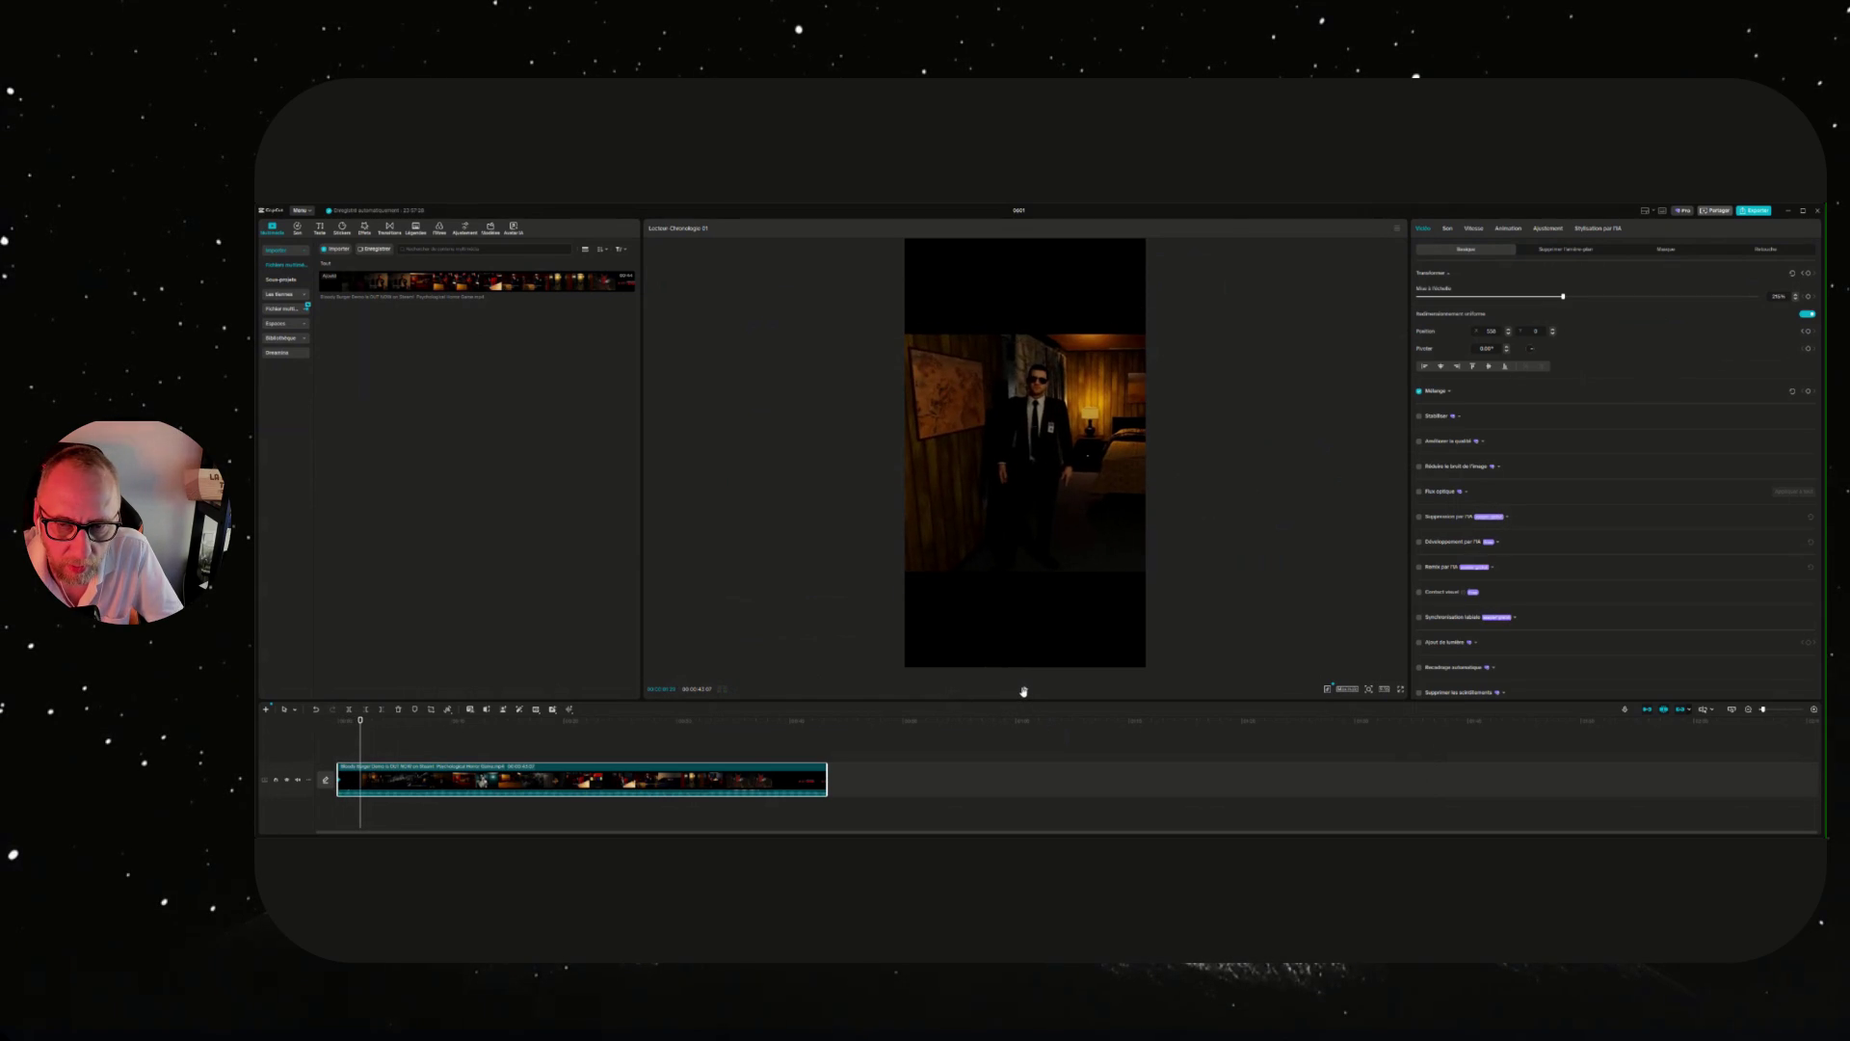
{"action": "left_click_drag", "start_coordinate": [1068, 538], "coordinate": [1005, 546]}
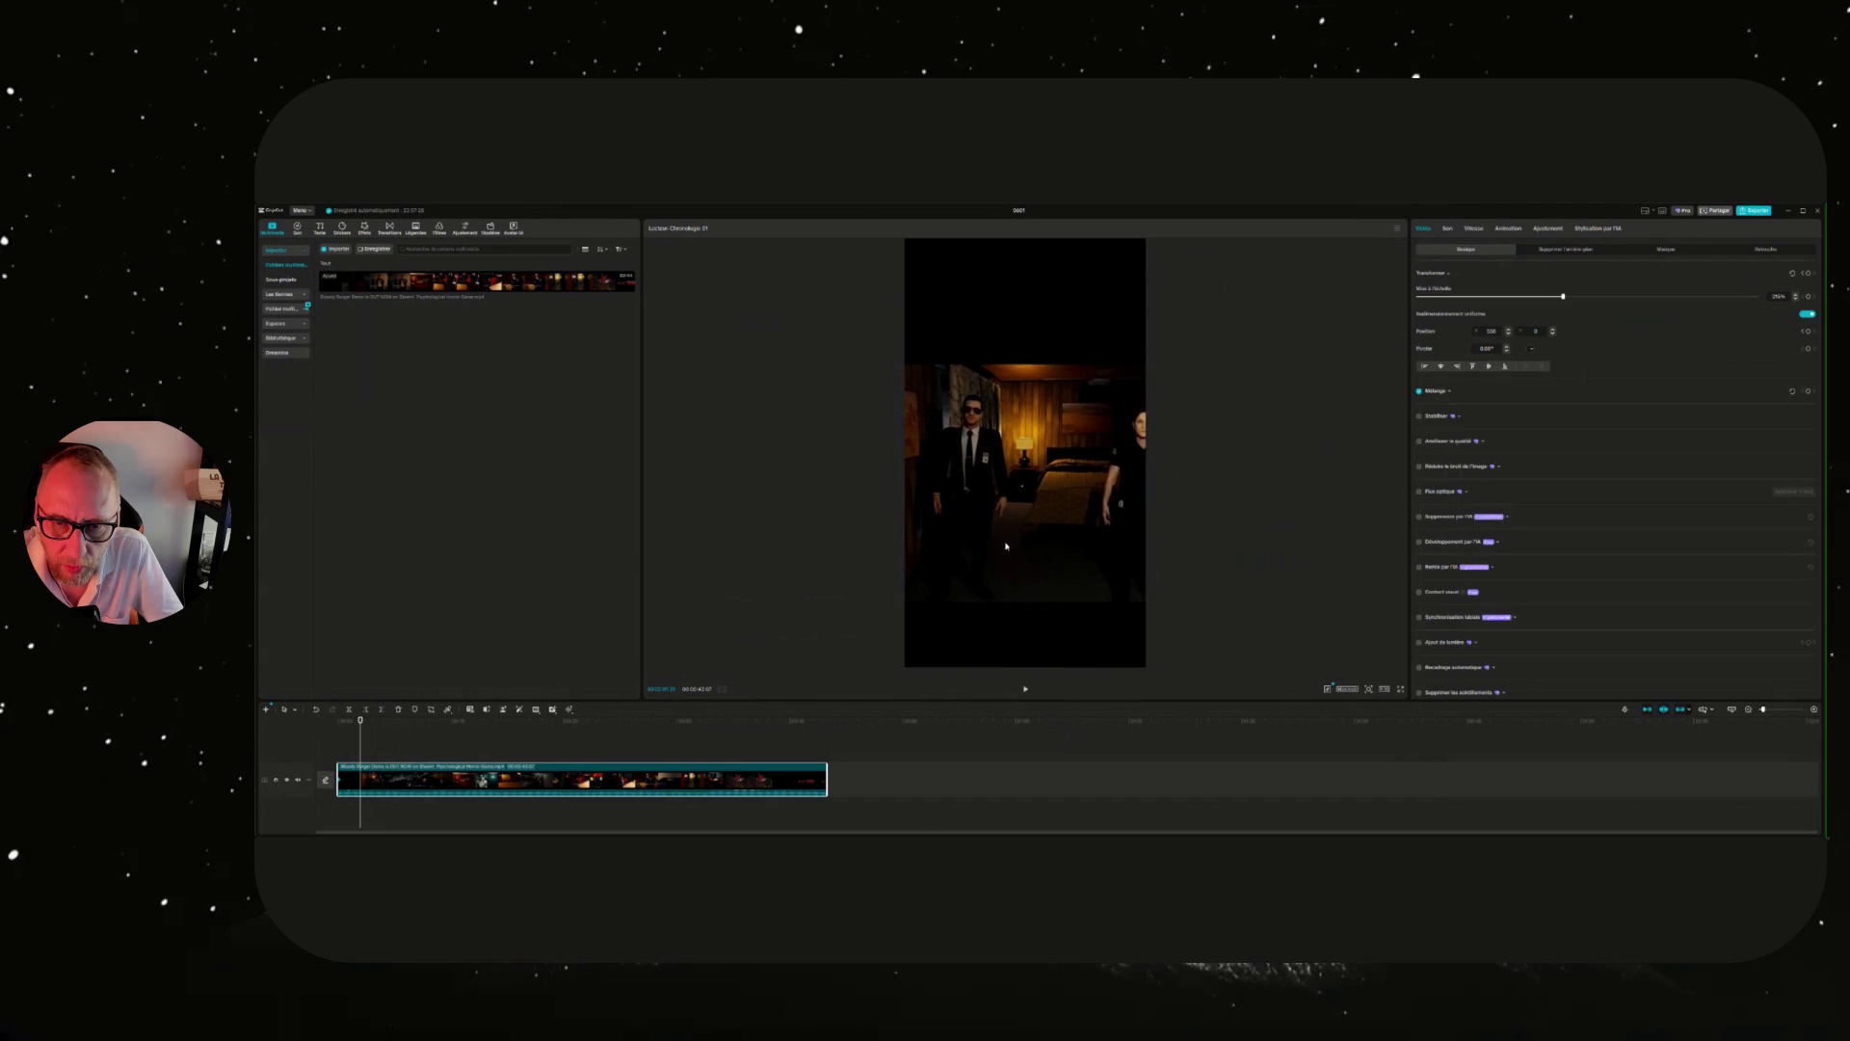
{"action": "left_click", "coordinate": [1025, 689]}
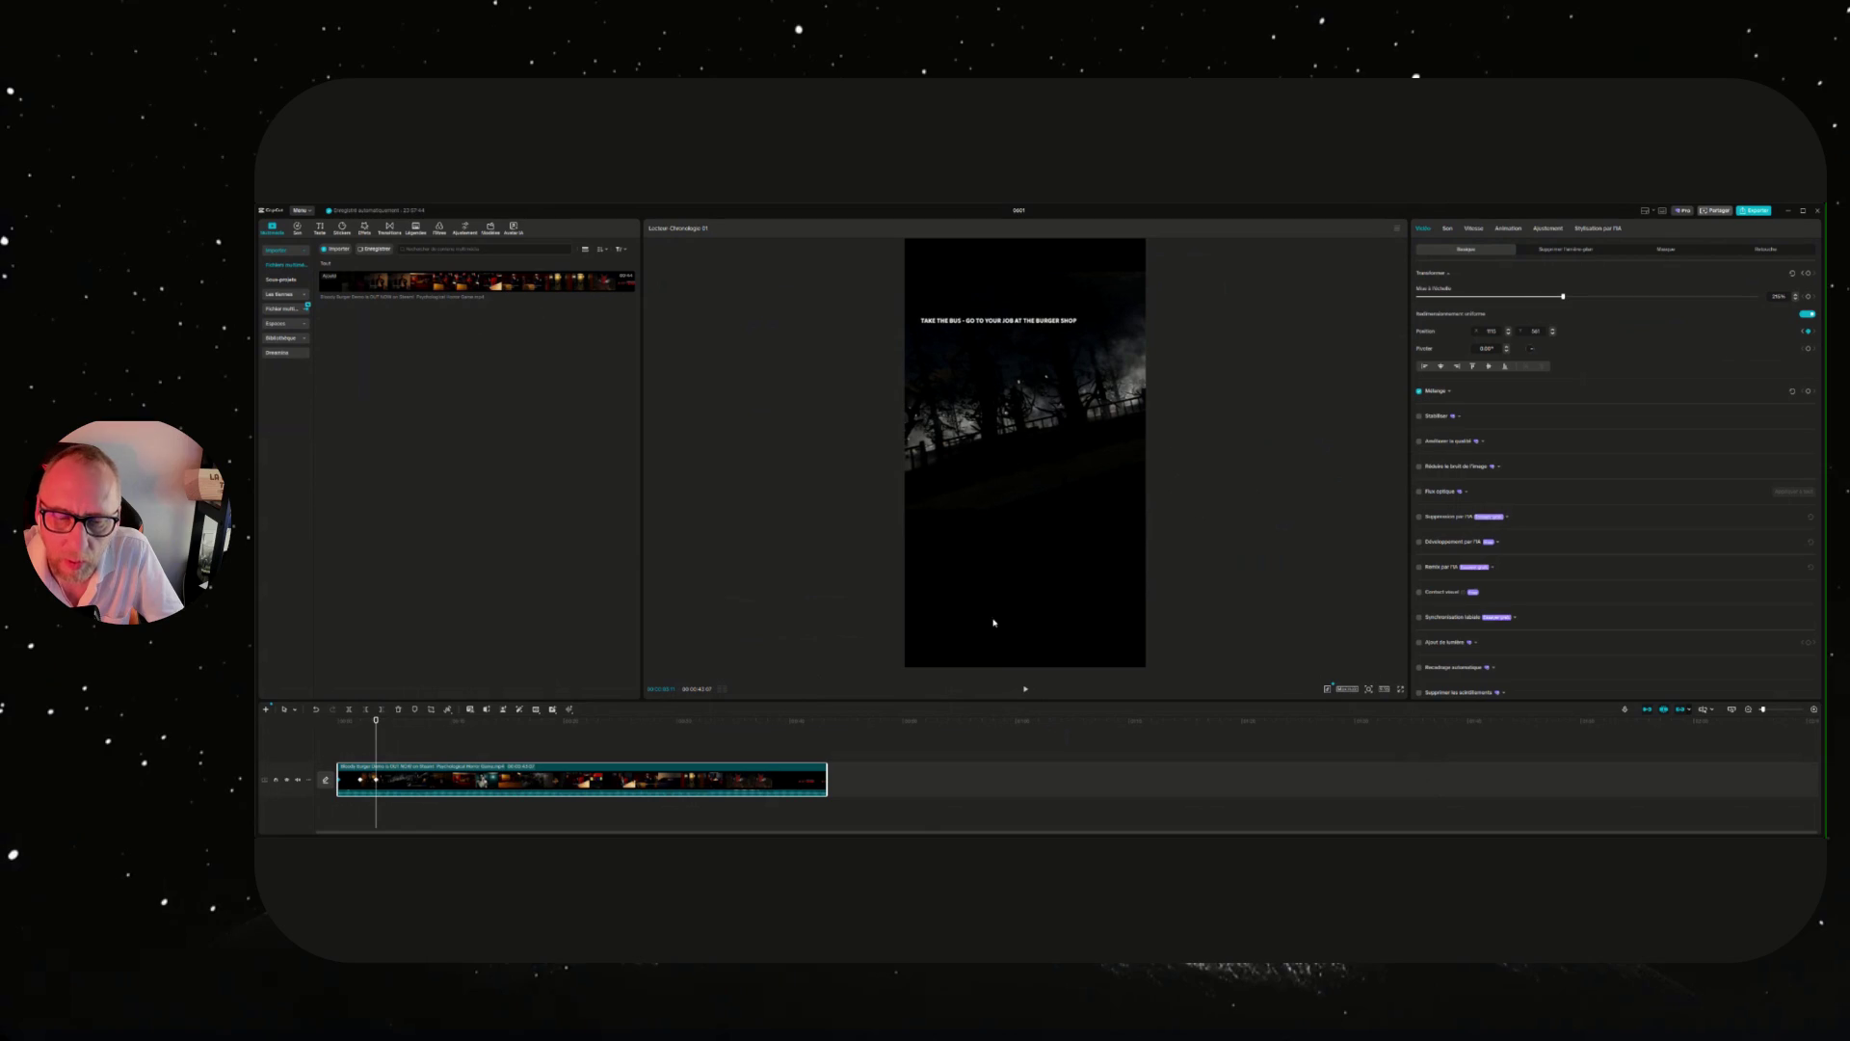
{"action": "left_click", "coordinate": [1026, 690]}
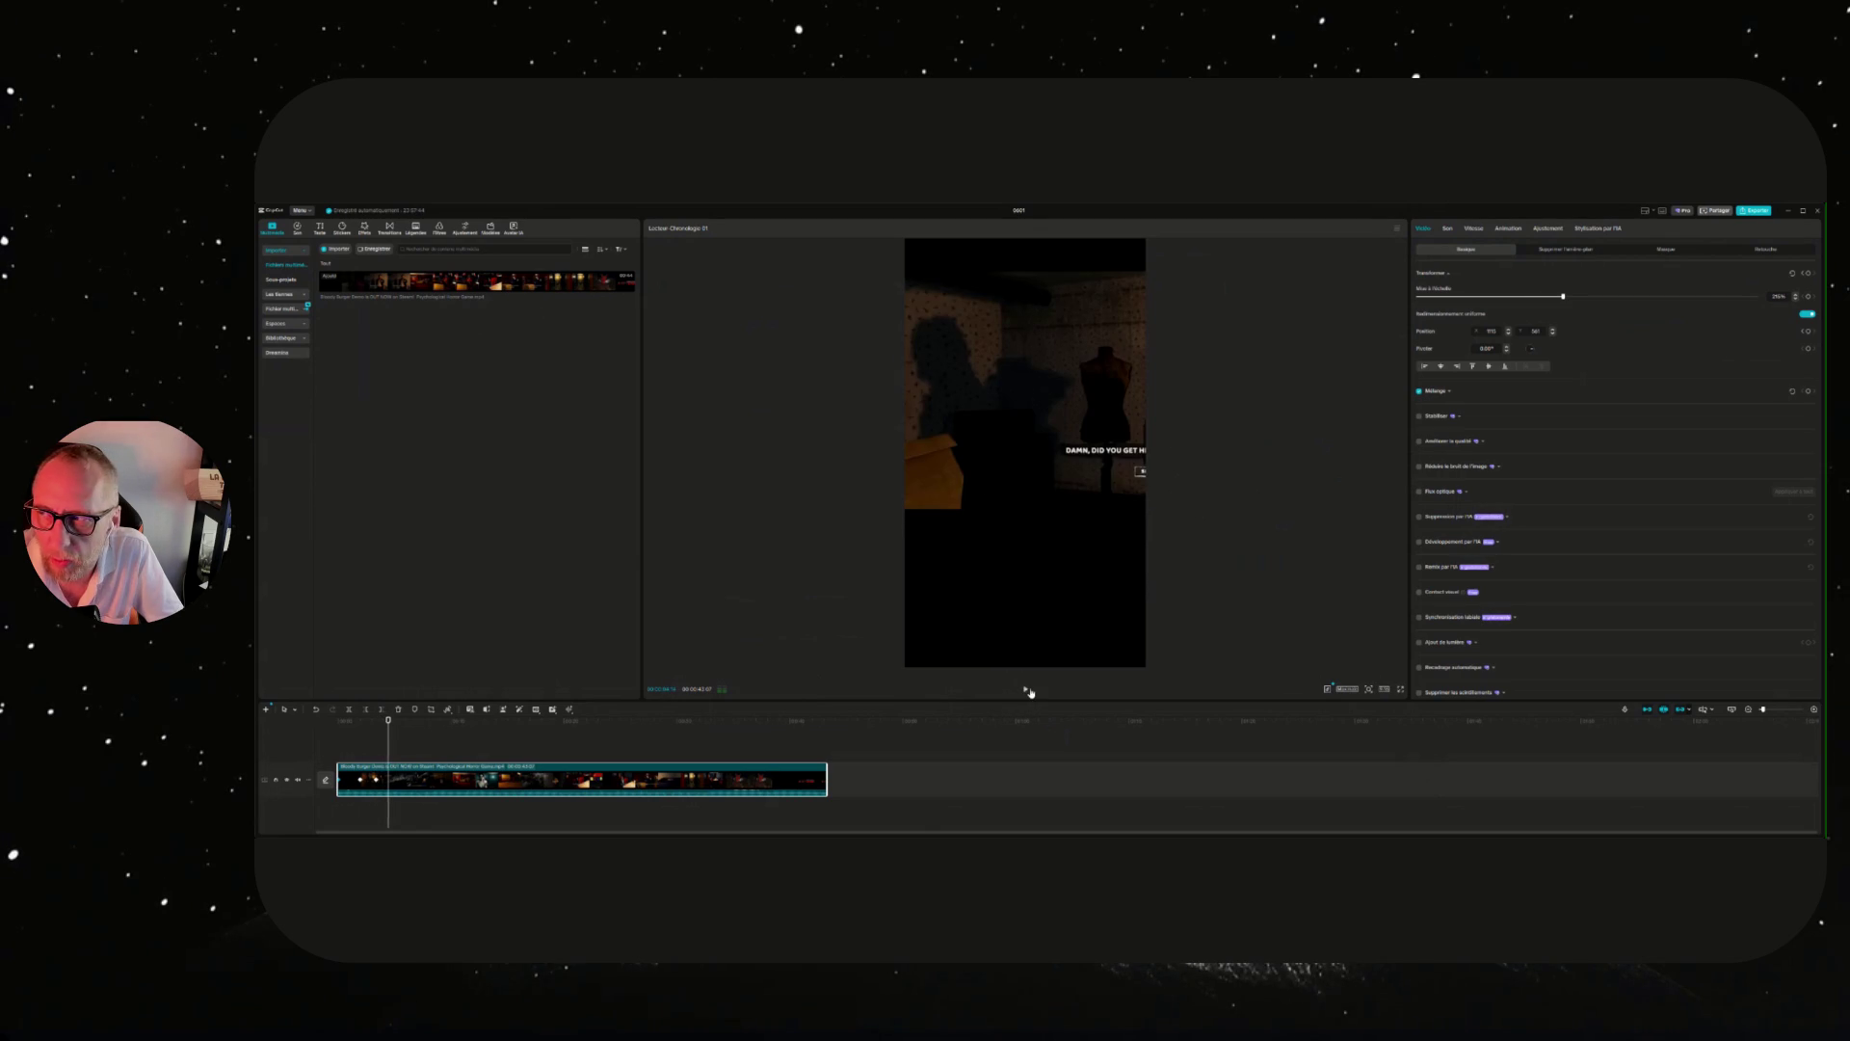
{"action": "mouse_move", "coordinate": [370, 719]}
{"action": "left_mouse_down"}
{"action": "mouse_move", "coordinate": [339, 719]}
{"action": "mouse_move", "coordinate": [398, 711]}
{"action": "mouse_move", "coordinate": [335, 713]}
{"action": "mouse_move", "coordinate": [397, 697]}
{"action": "left_mouse_up"}
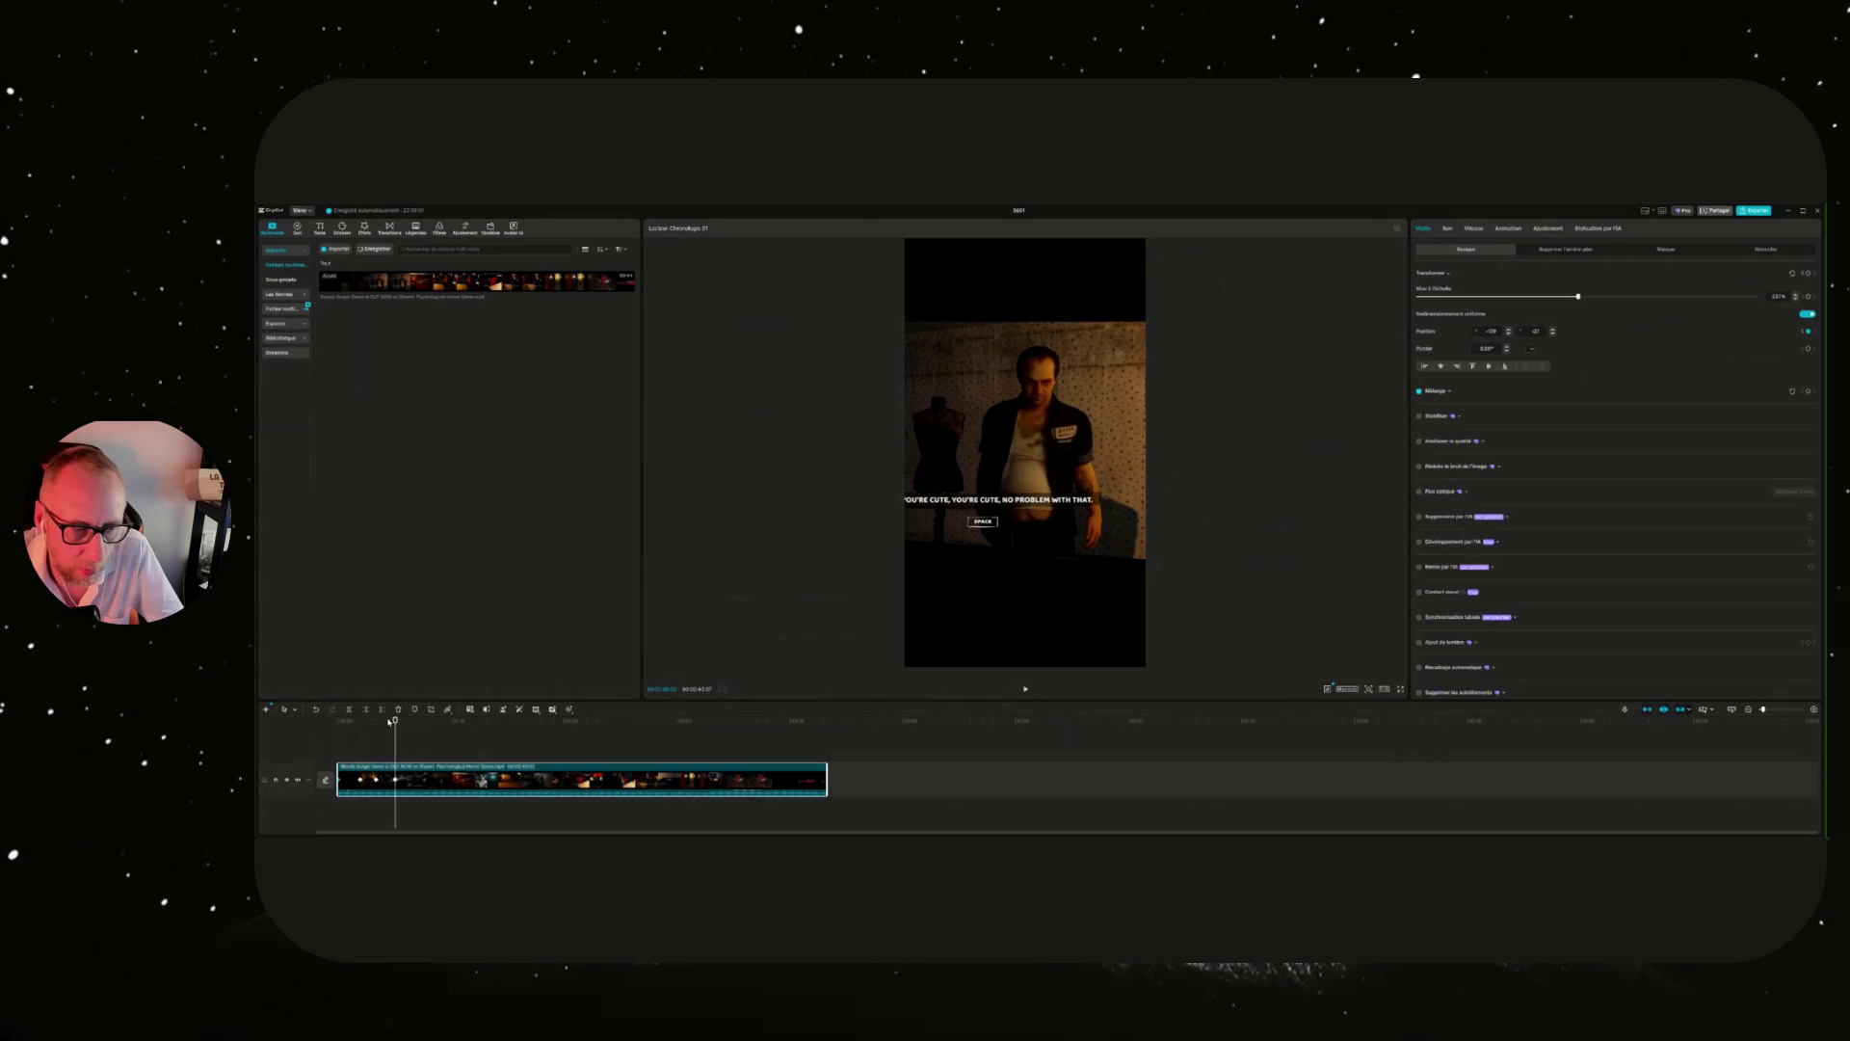
{"action": "left_click", "coordinate": [327, 723]}
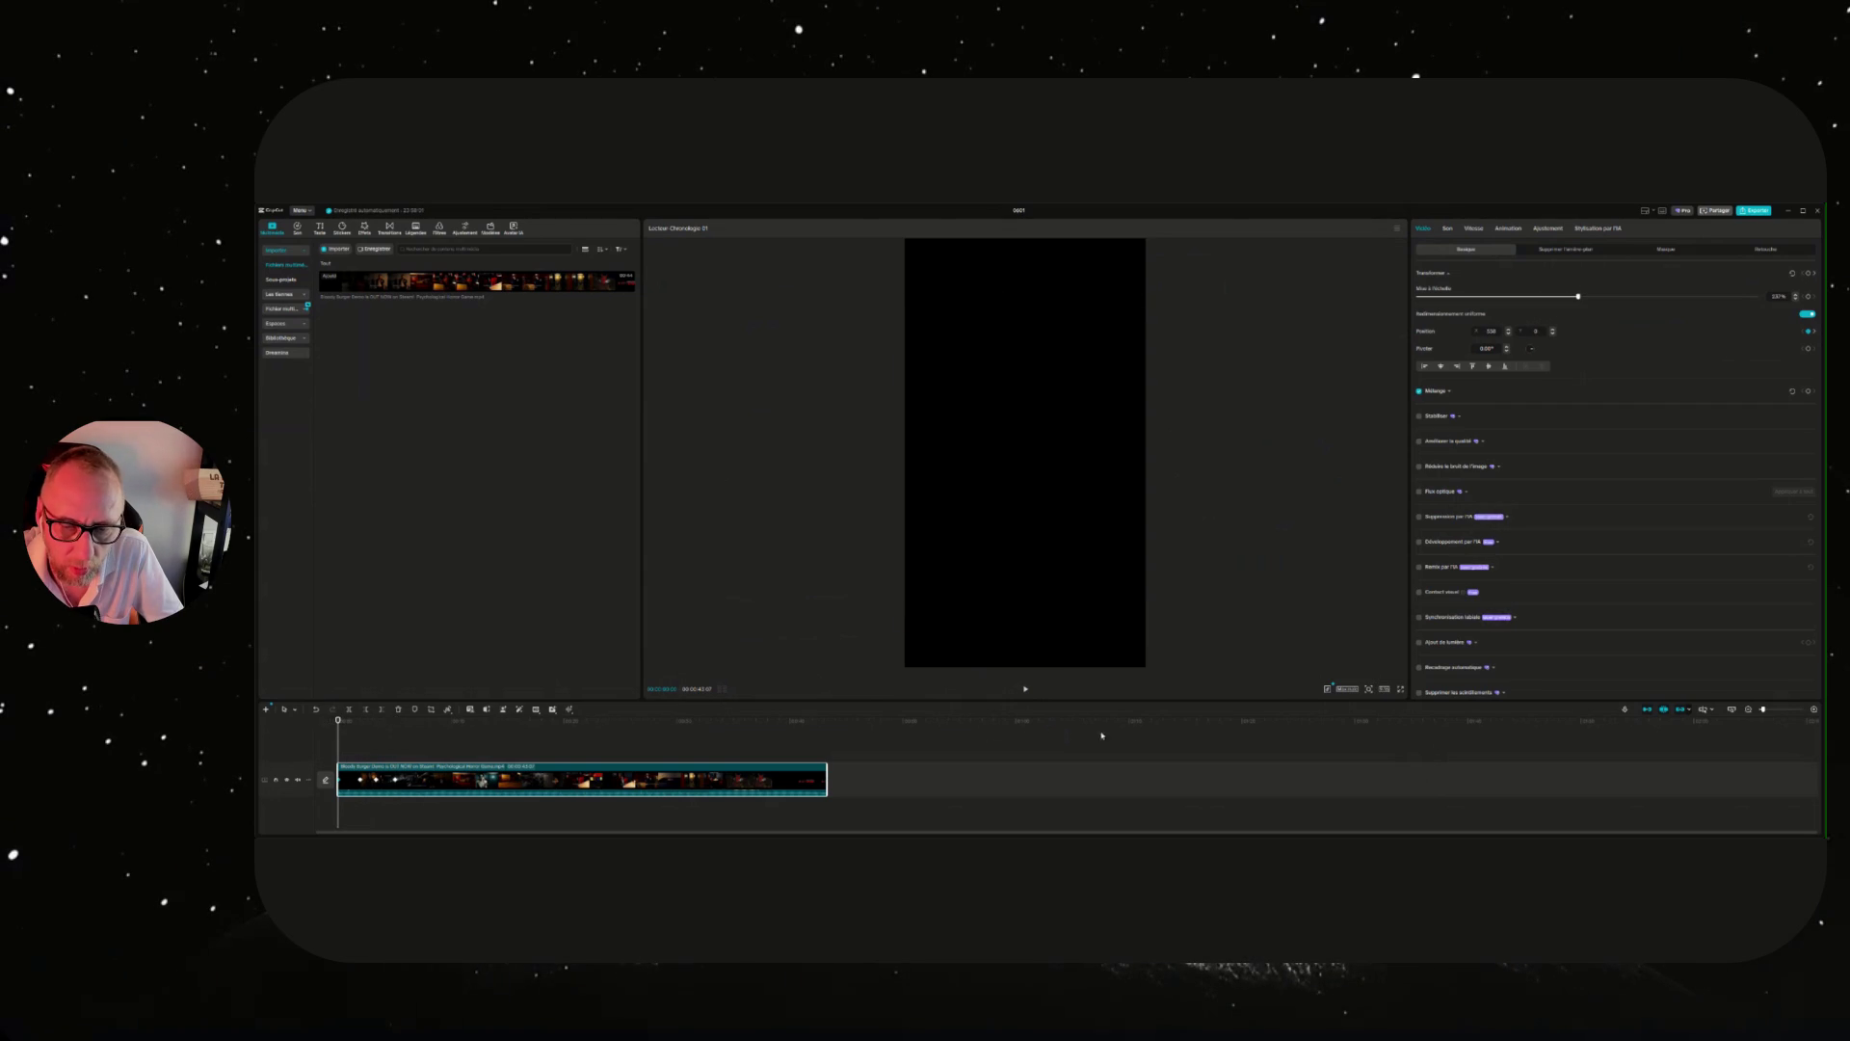
{"action": "left_click", "coordinate": [1025, 689]}
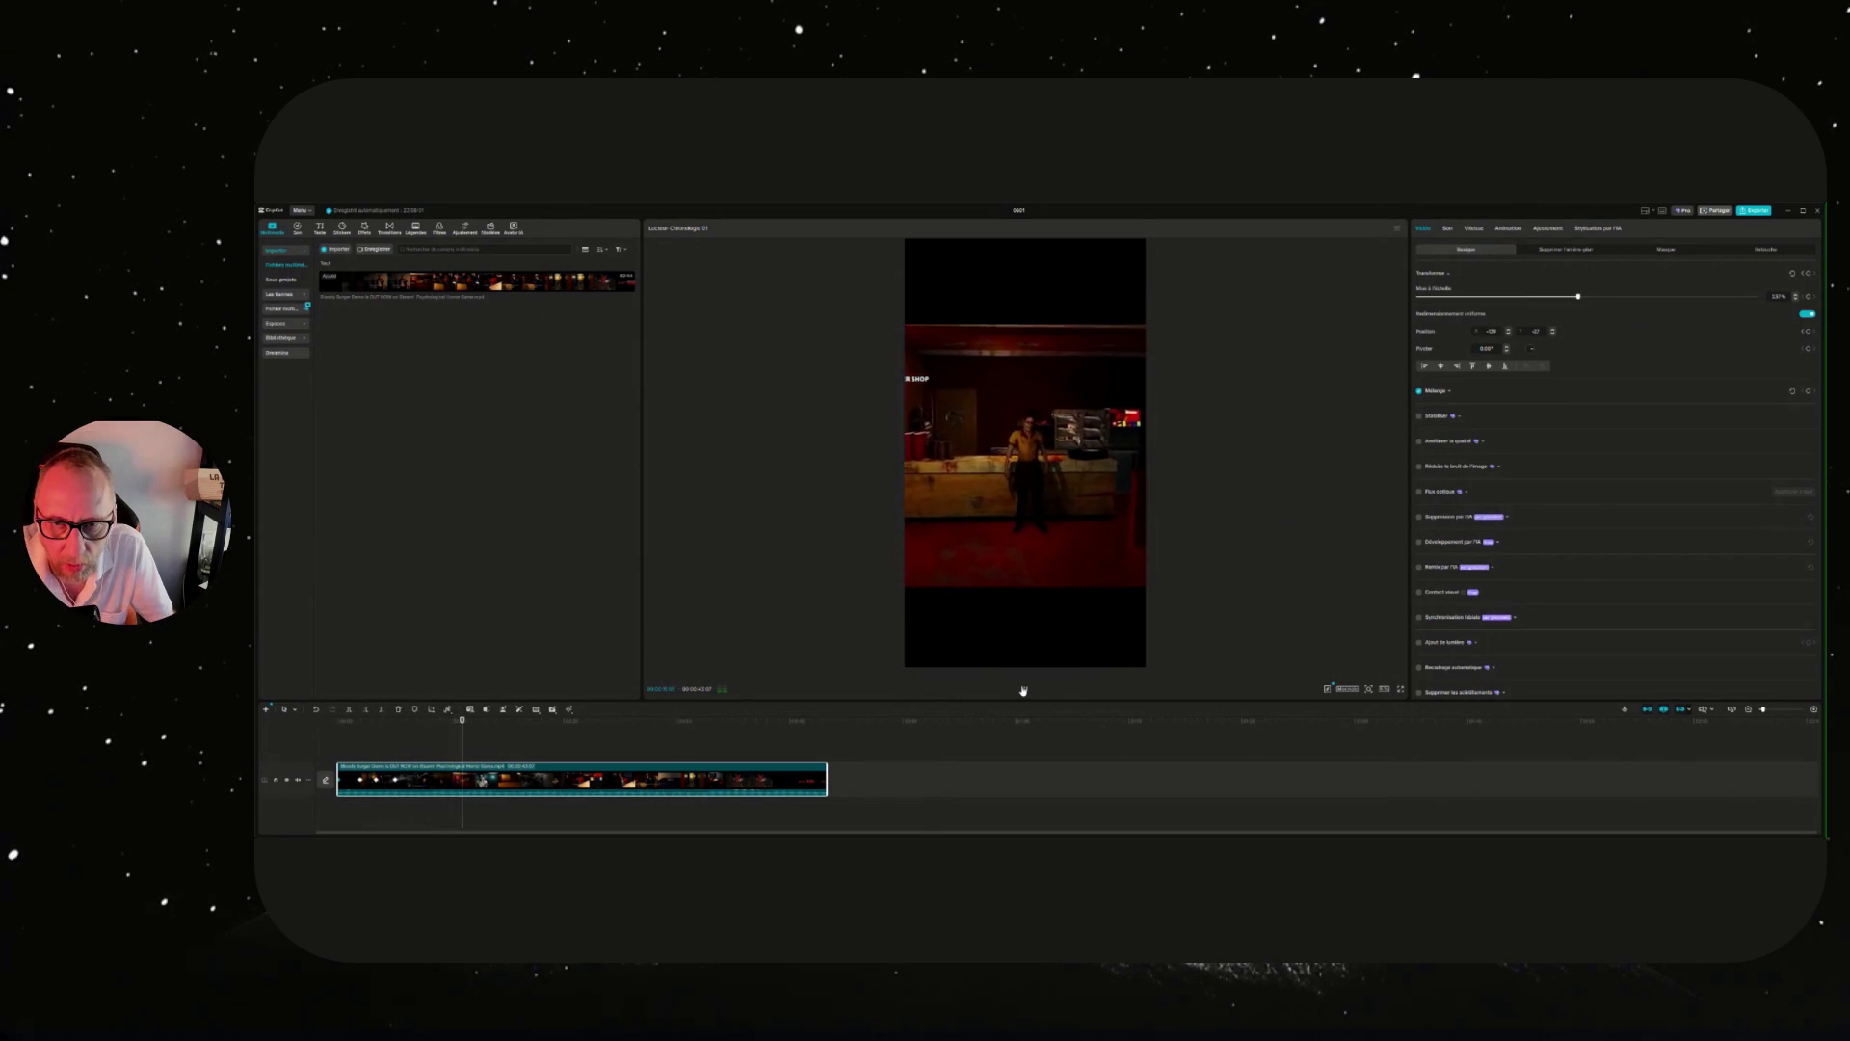
Keyframe the footage position at the bus, burger-shop and close-up scenes, then rewind to the start.
{"action": "left_click", "coordinate": [435, 721]}
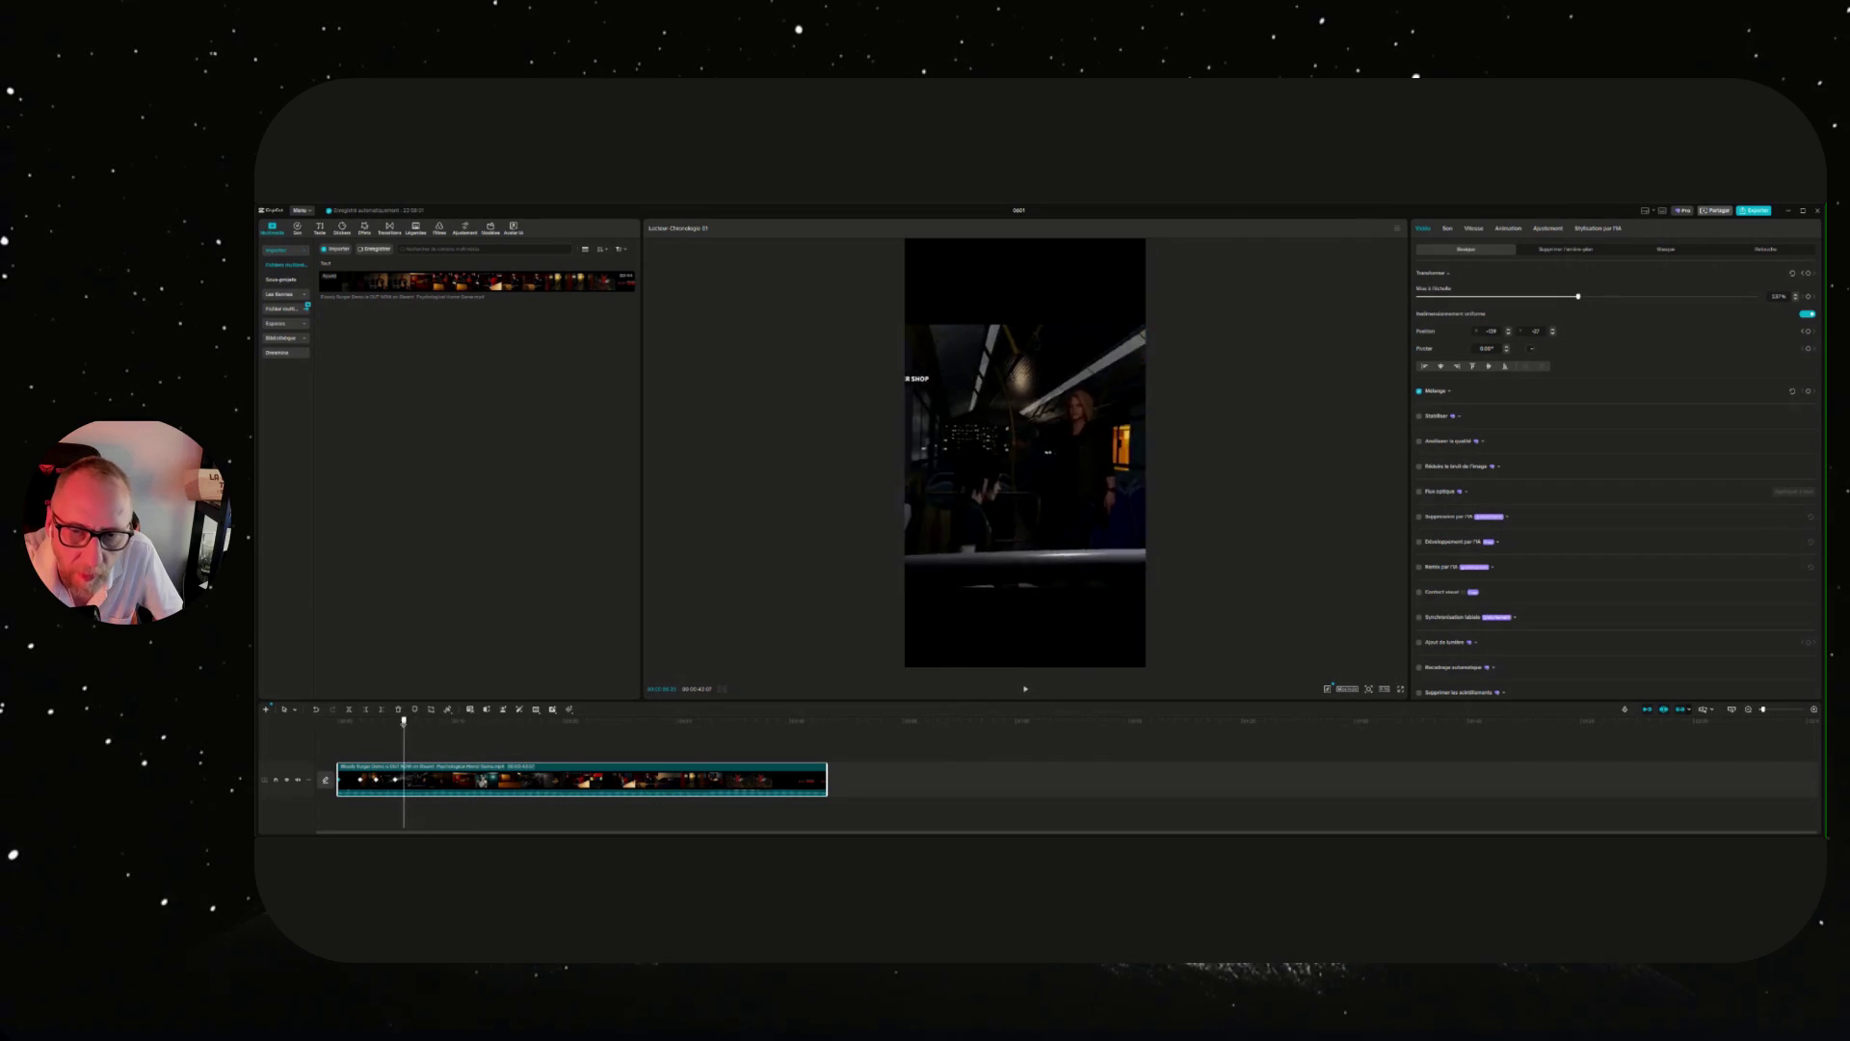
{"action": "left_click", "coordinate": [409, 719]}
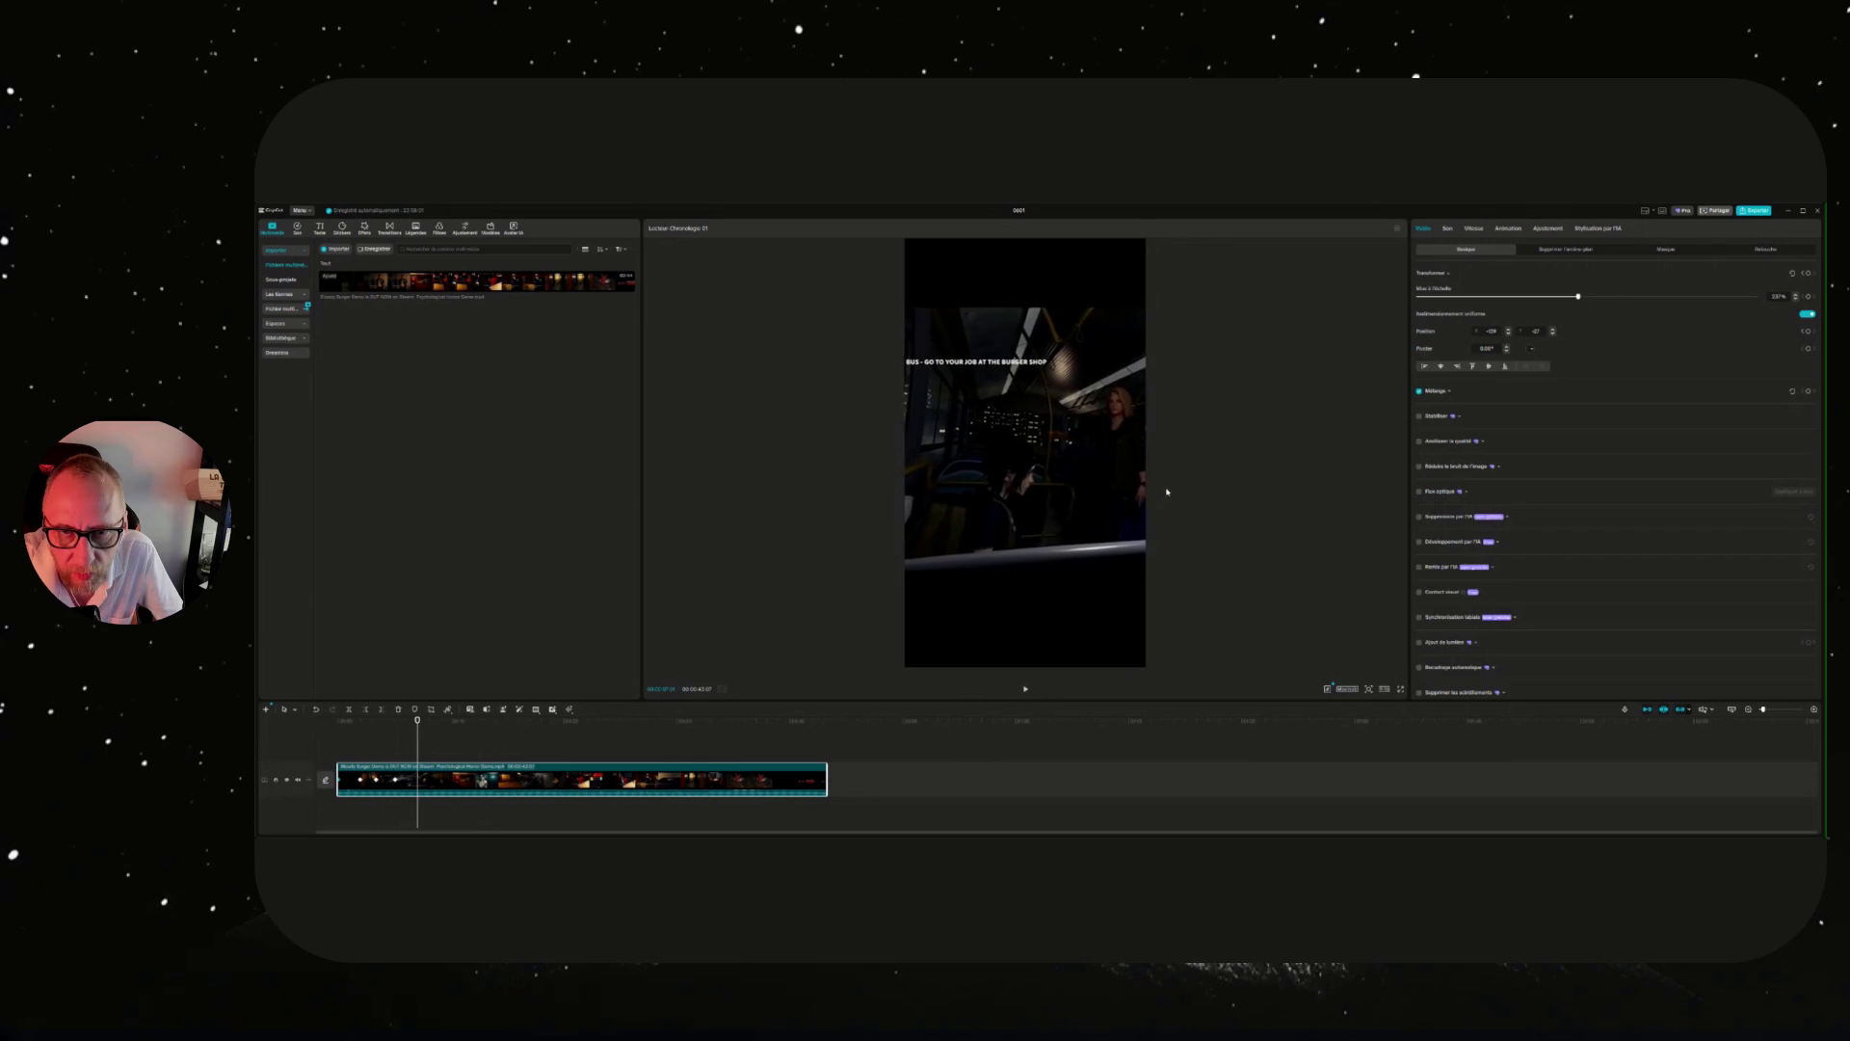
{"action": "left_click_drag", "start_coordinate": [1213, 489], "coordinate": [1202, 488]}
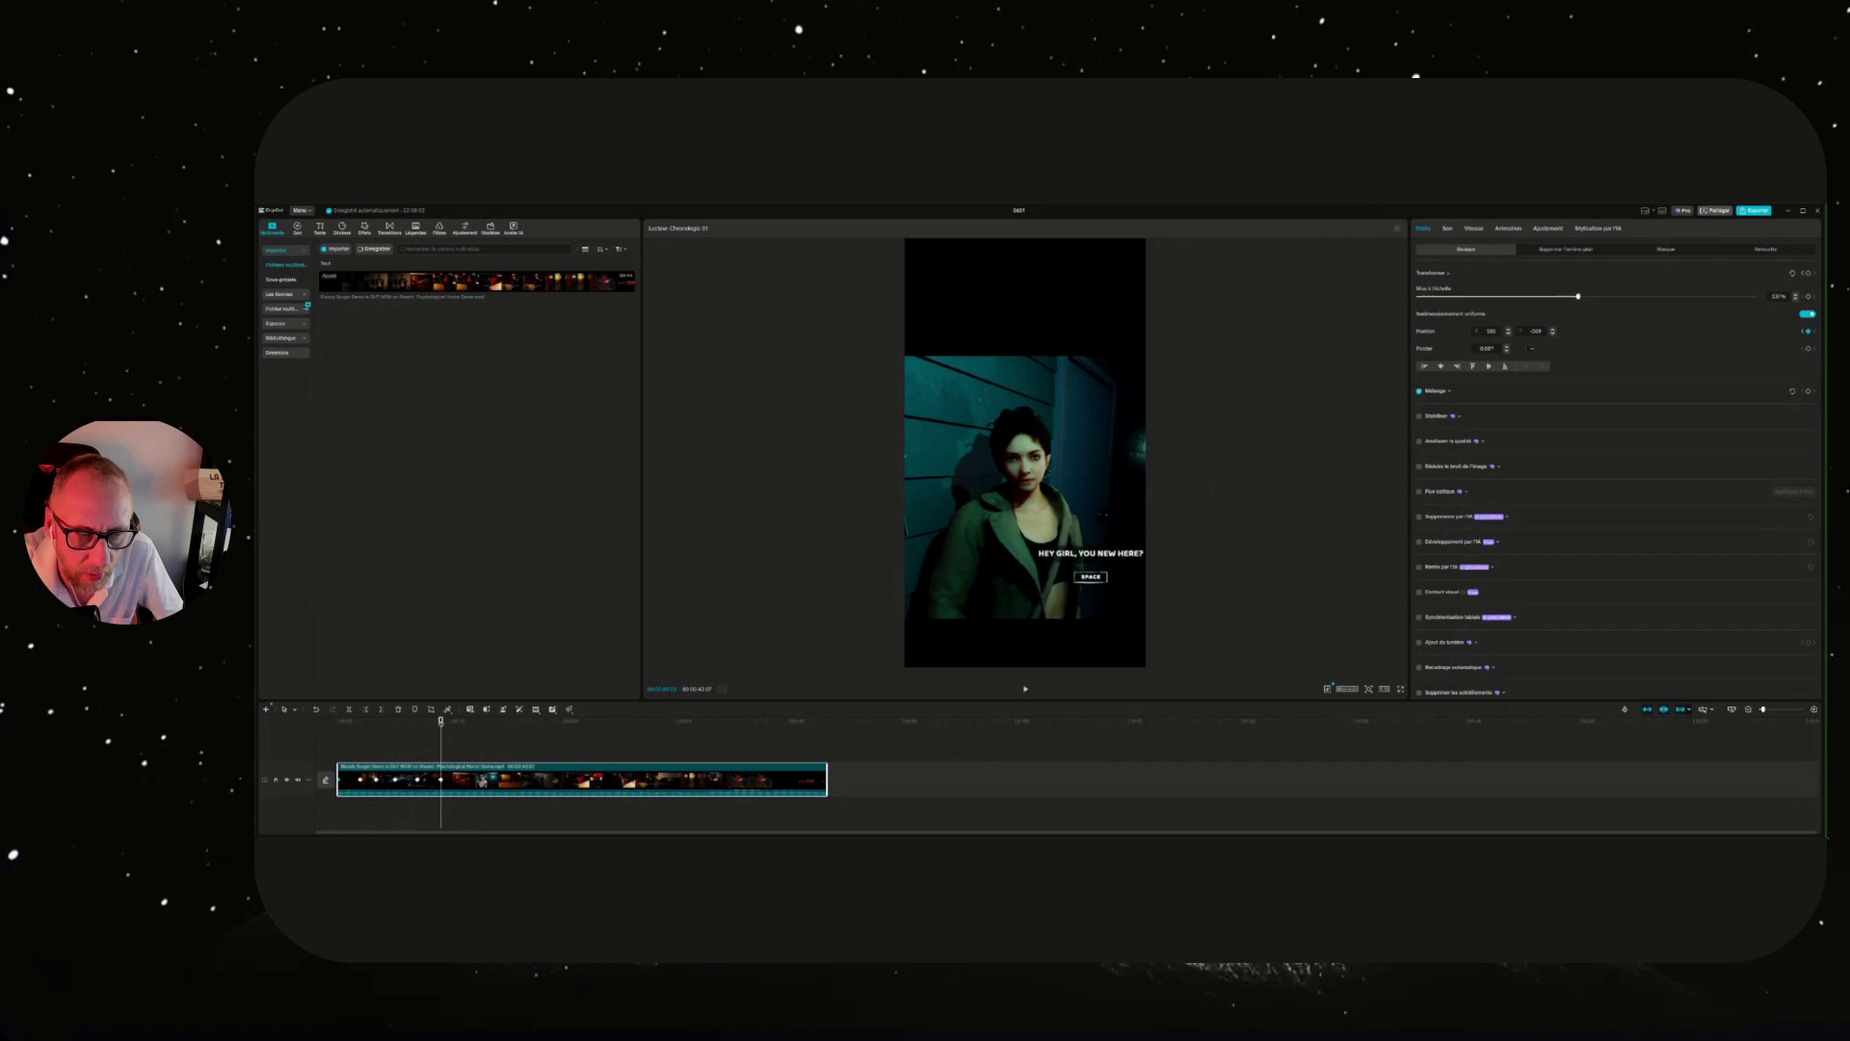
{"action": "left_click", "coordinate": [462, 722]}
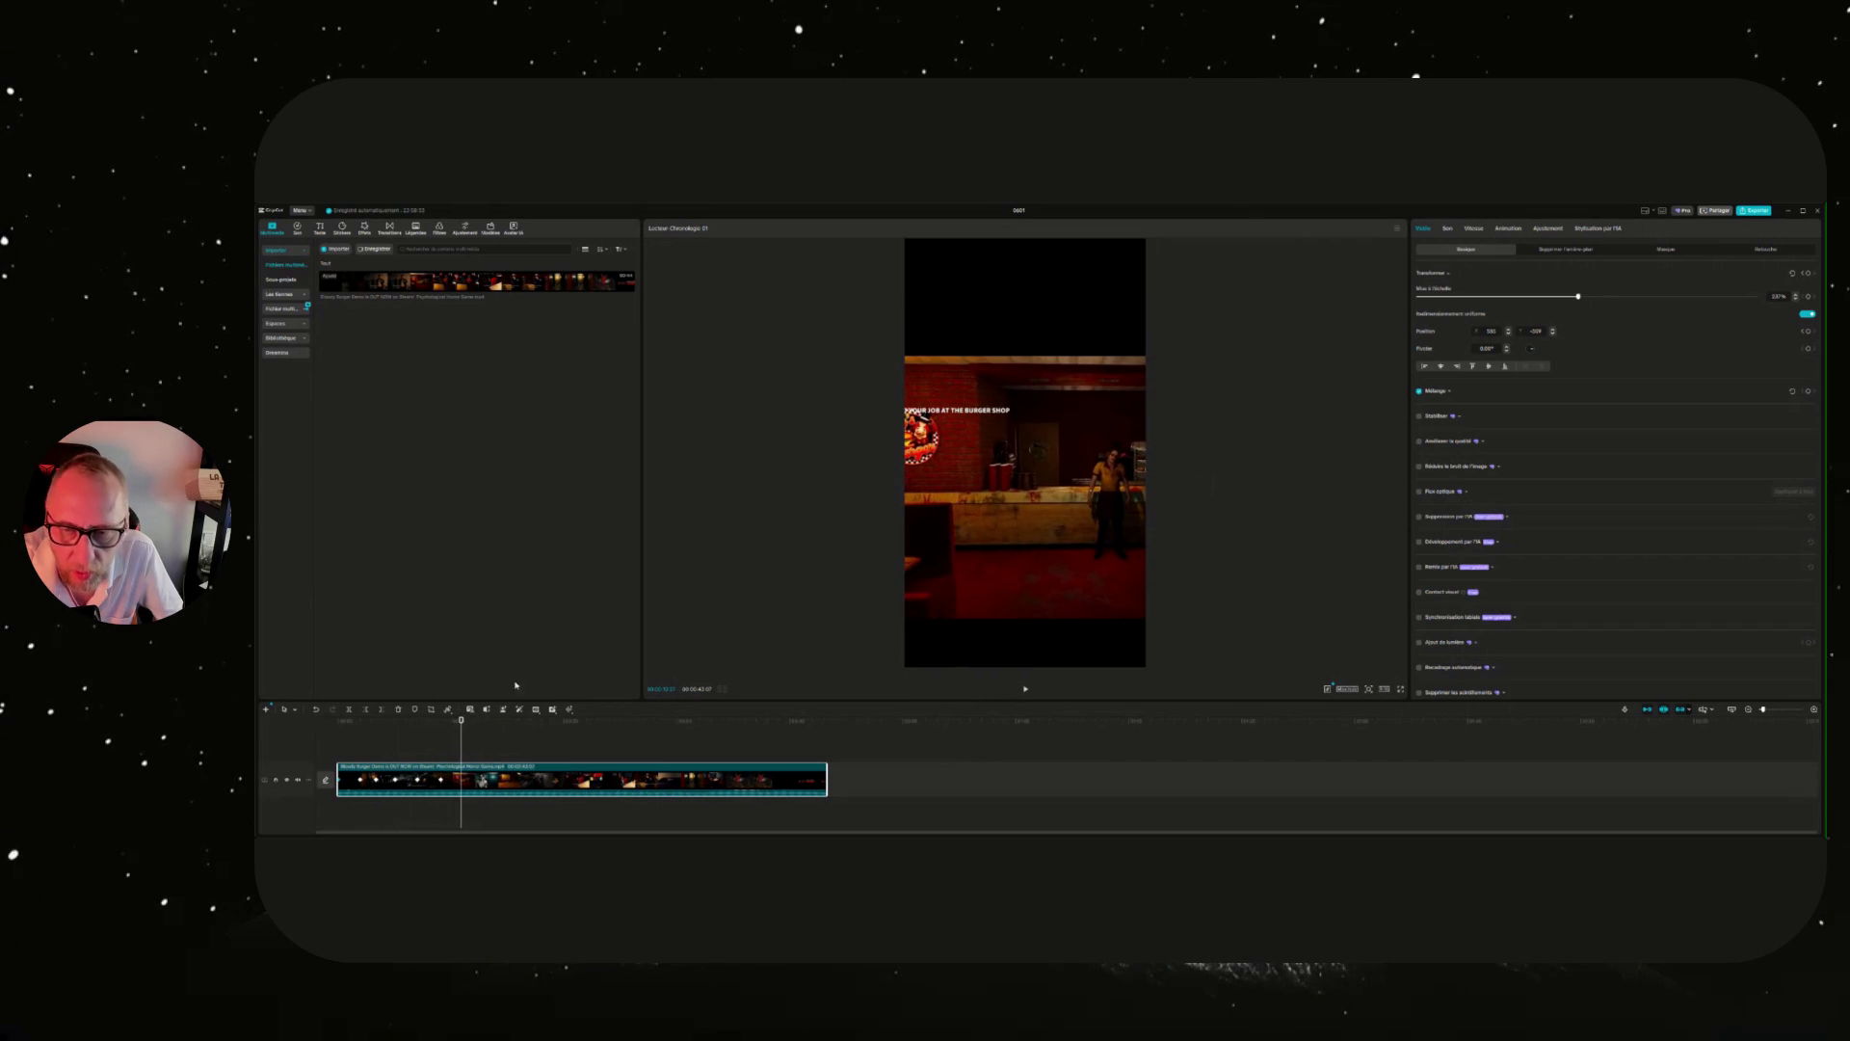
{"action": "left_click_drag", "start_coordinate": [1024, 538], "coordinate": [940, 487]}
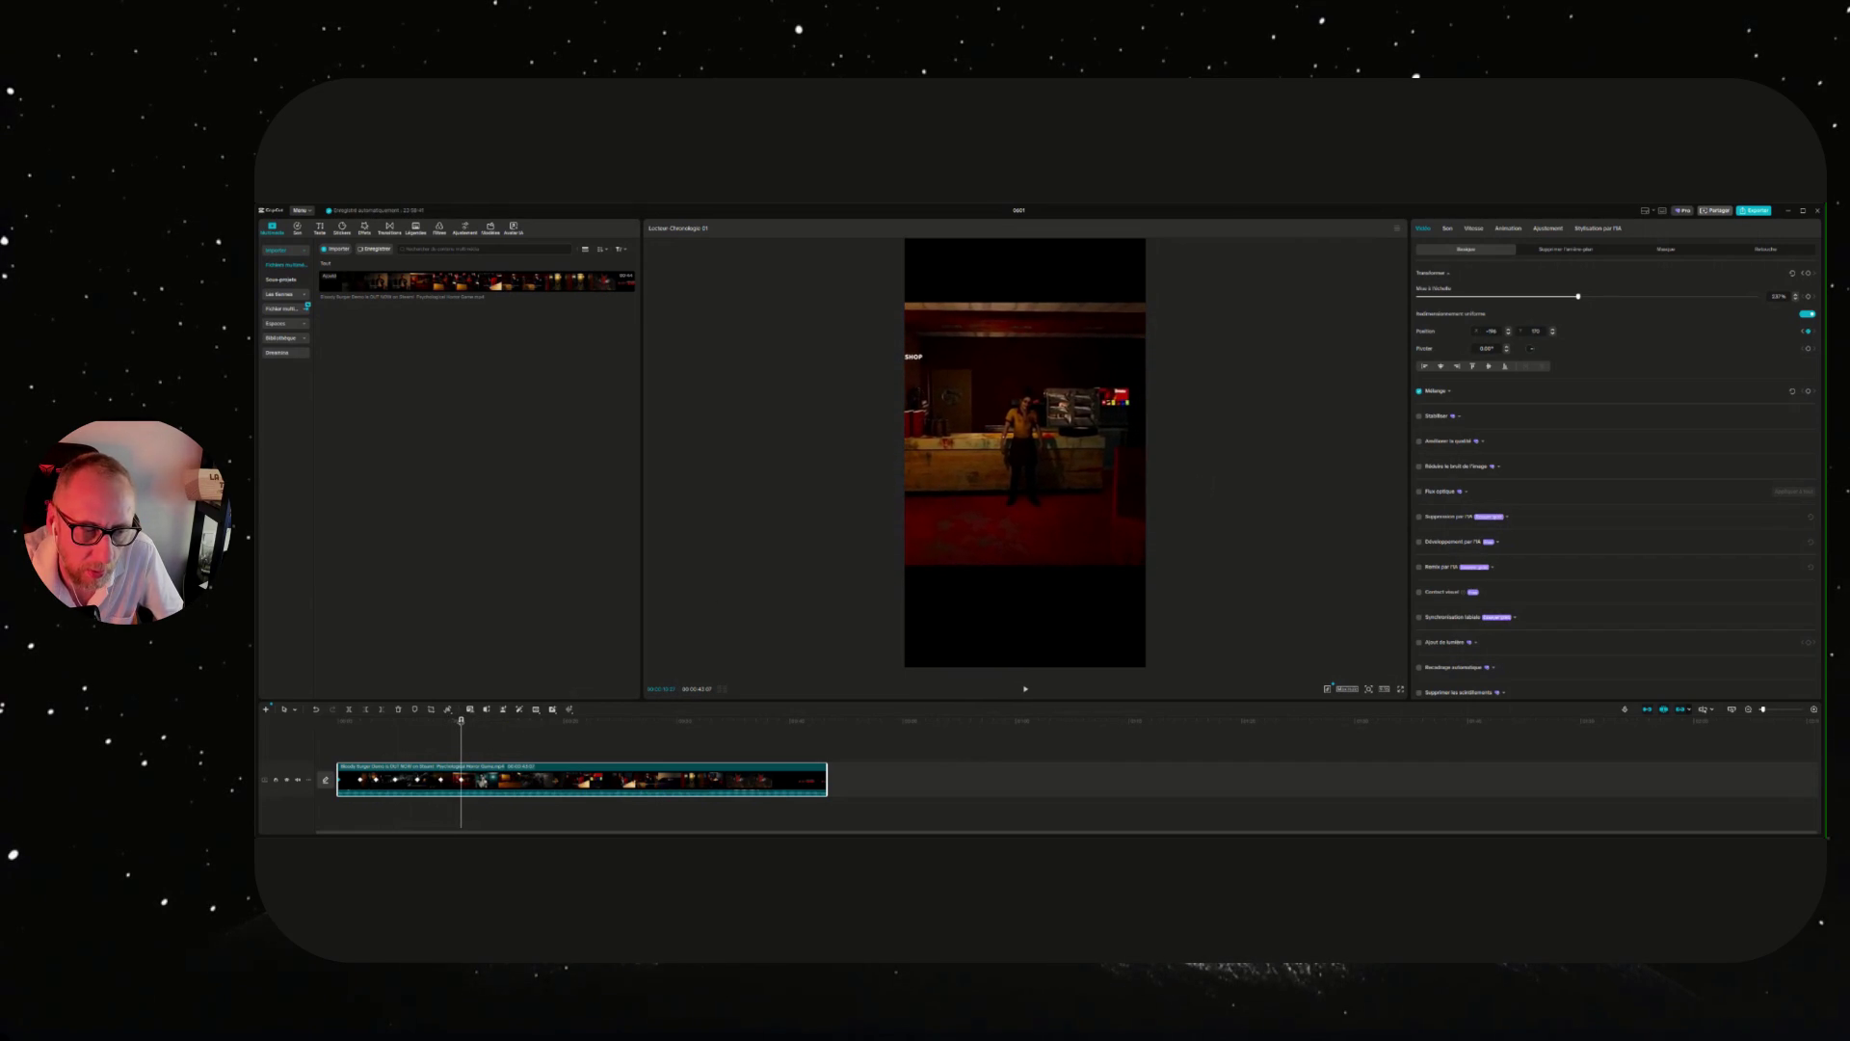
{"action": "left_click", "coordinate": [472, 719]}
{"action": "left_click_drag", "start_coordinate": [1020, 427], "coordinate": [1191, 468]}
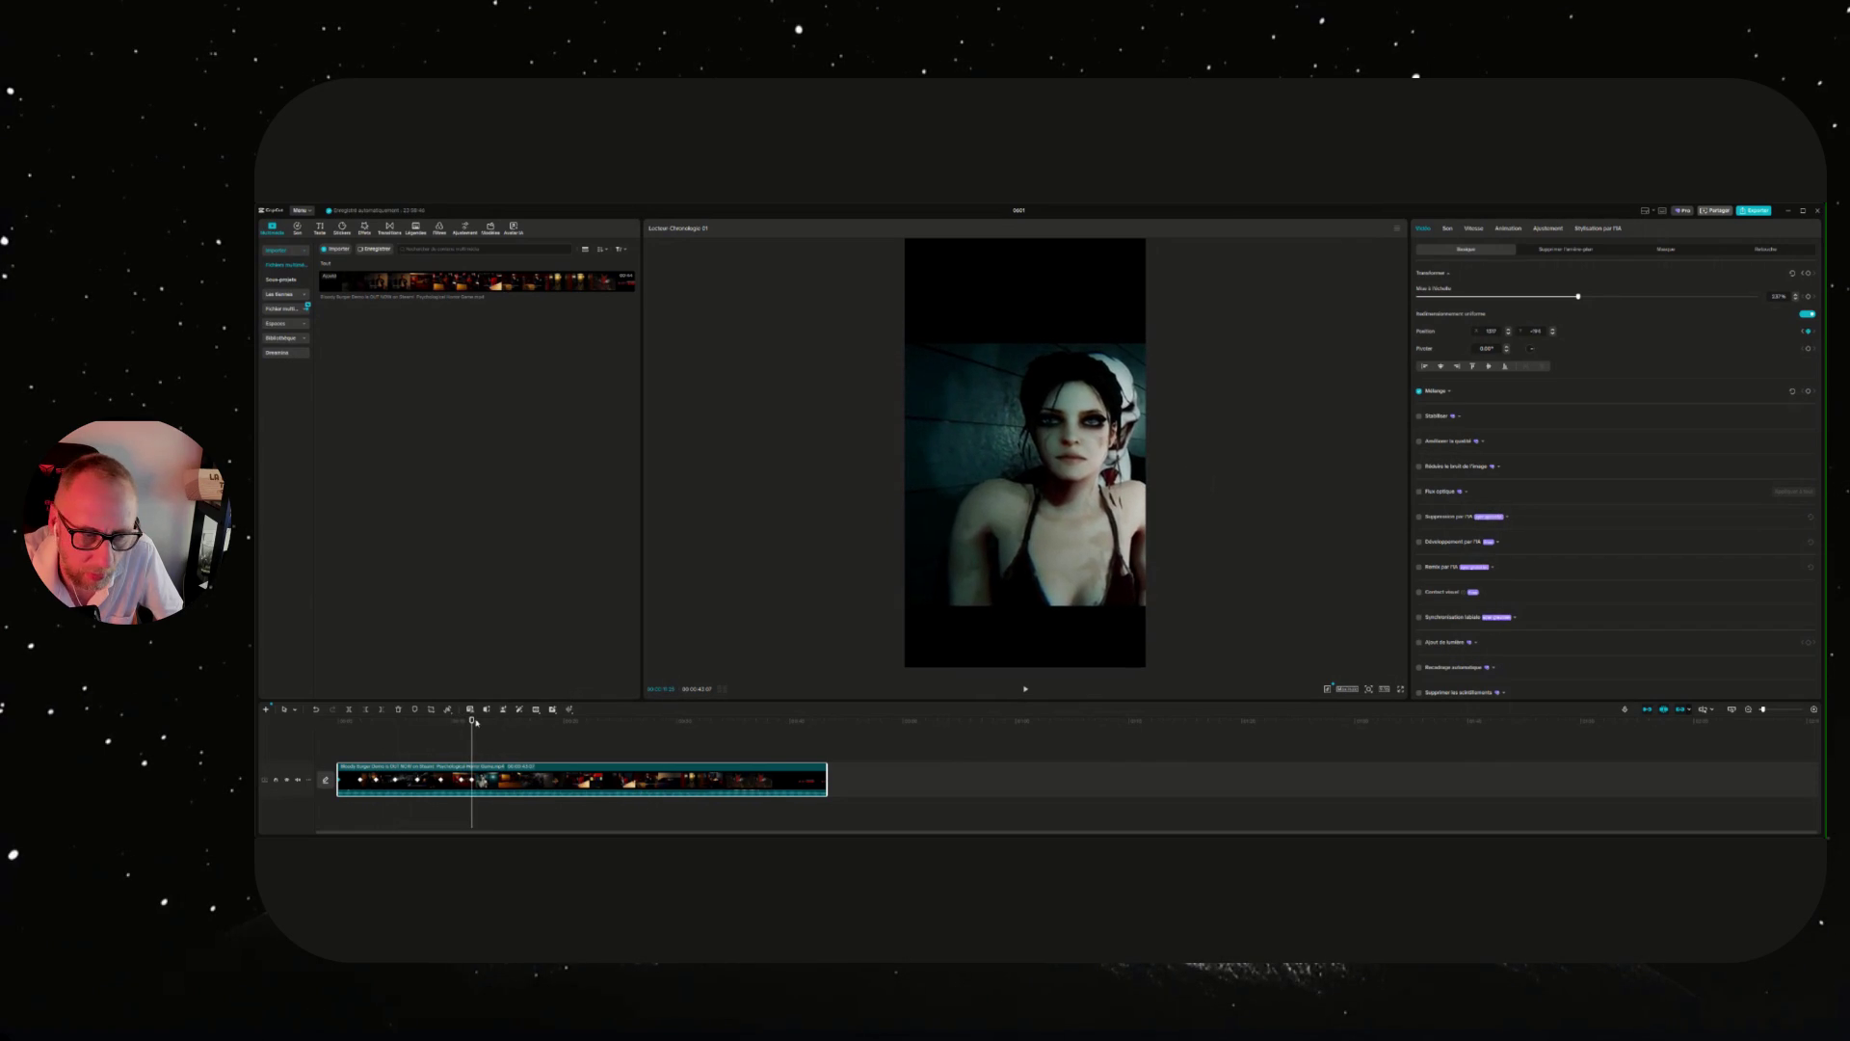
{"action": "left_click_drag", "start_coordinate": [471, 721], "coordinate": [323, 726]}
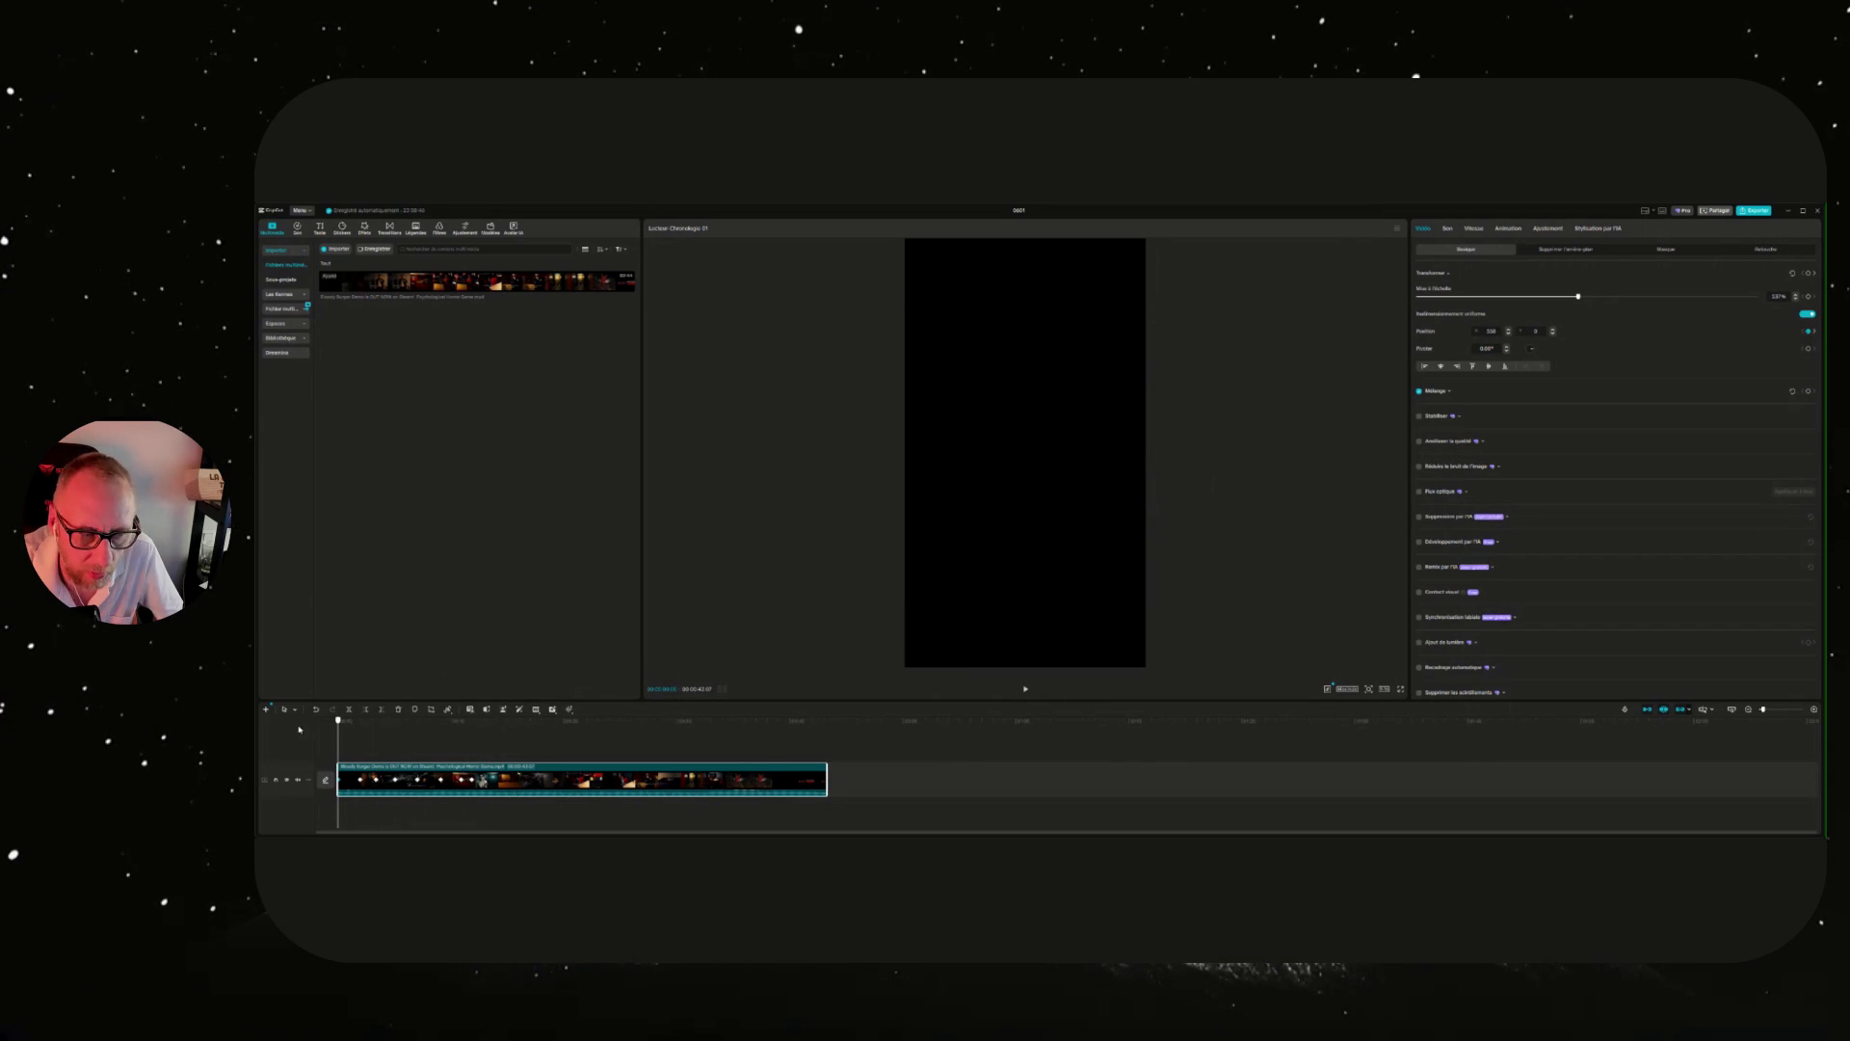
Review the trailer's framing, then reposition the burger-shop, bus-street and diner shots.
{"action": "left_click", "coordinate": [1026, 691]}
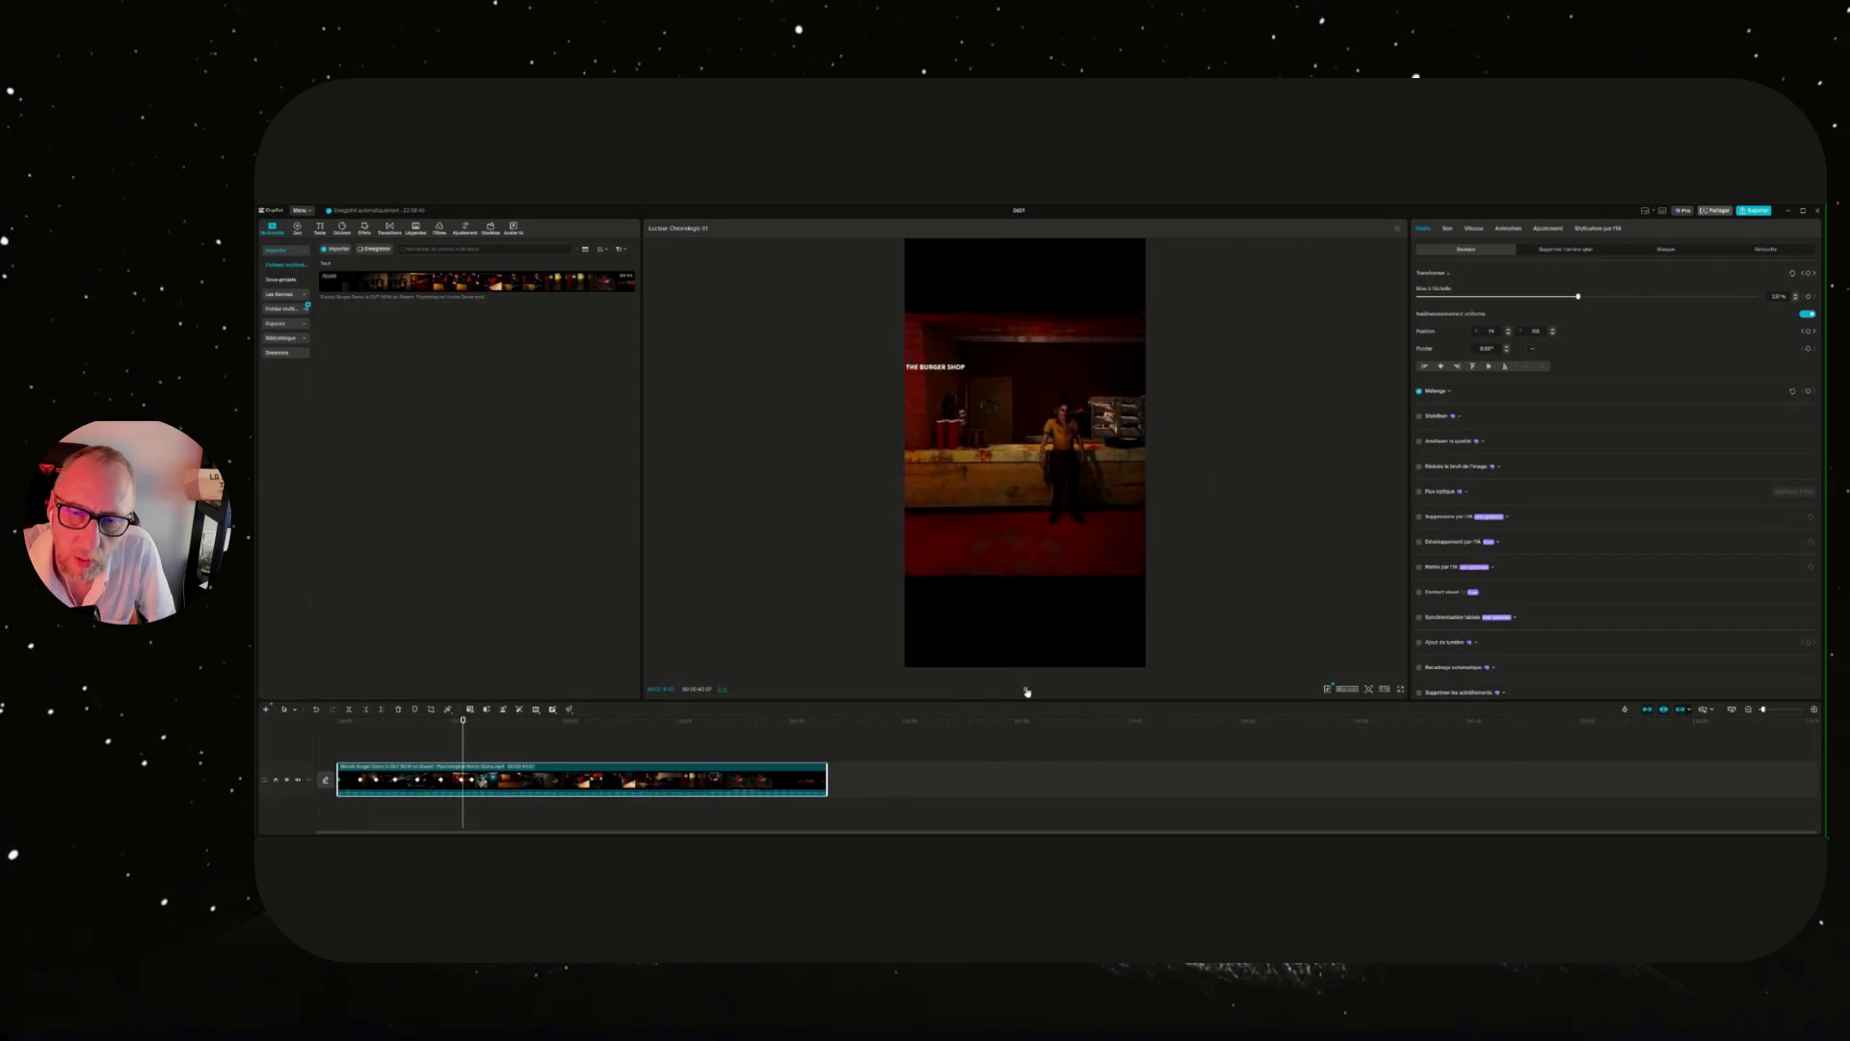
{"action": "left_click", "coordinate": [1026, 689]}
{"action": "left_click_drag", "start_coordinate": [487, 720], "coordinate": [502, 719]}
{"action": "left_click_drag", "start_coordinate": [1065, 521], "coordinate": [959, 528]}
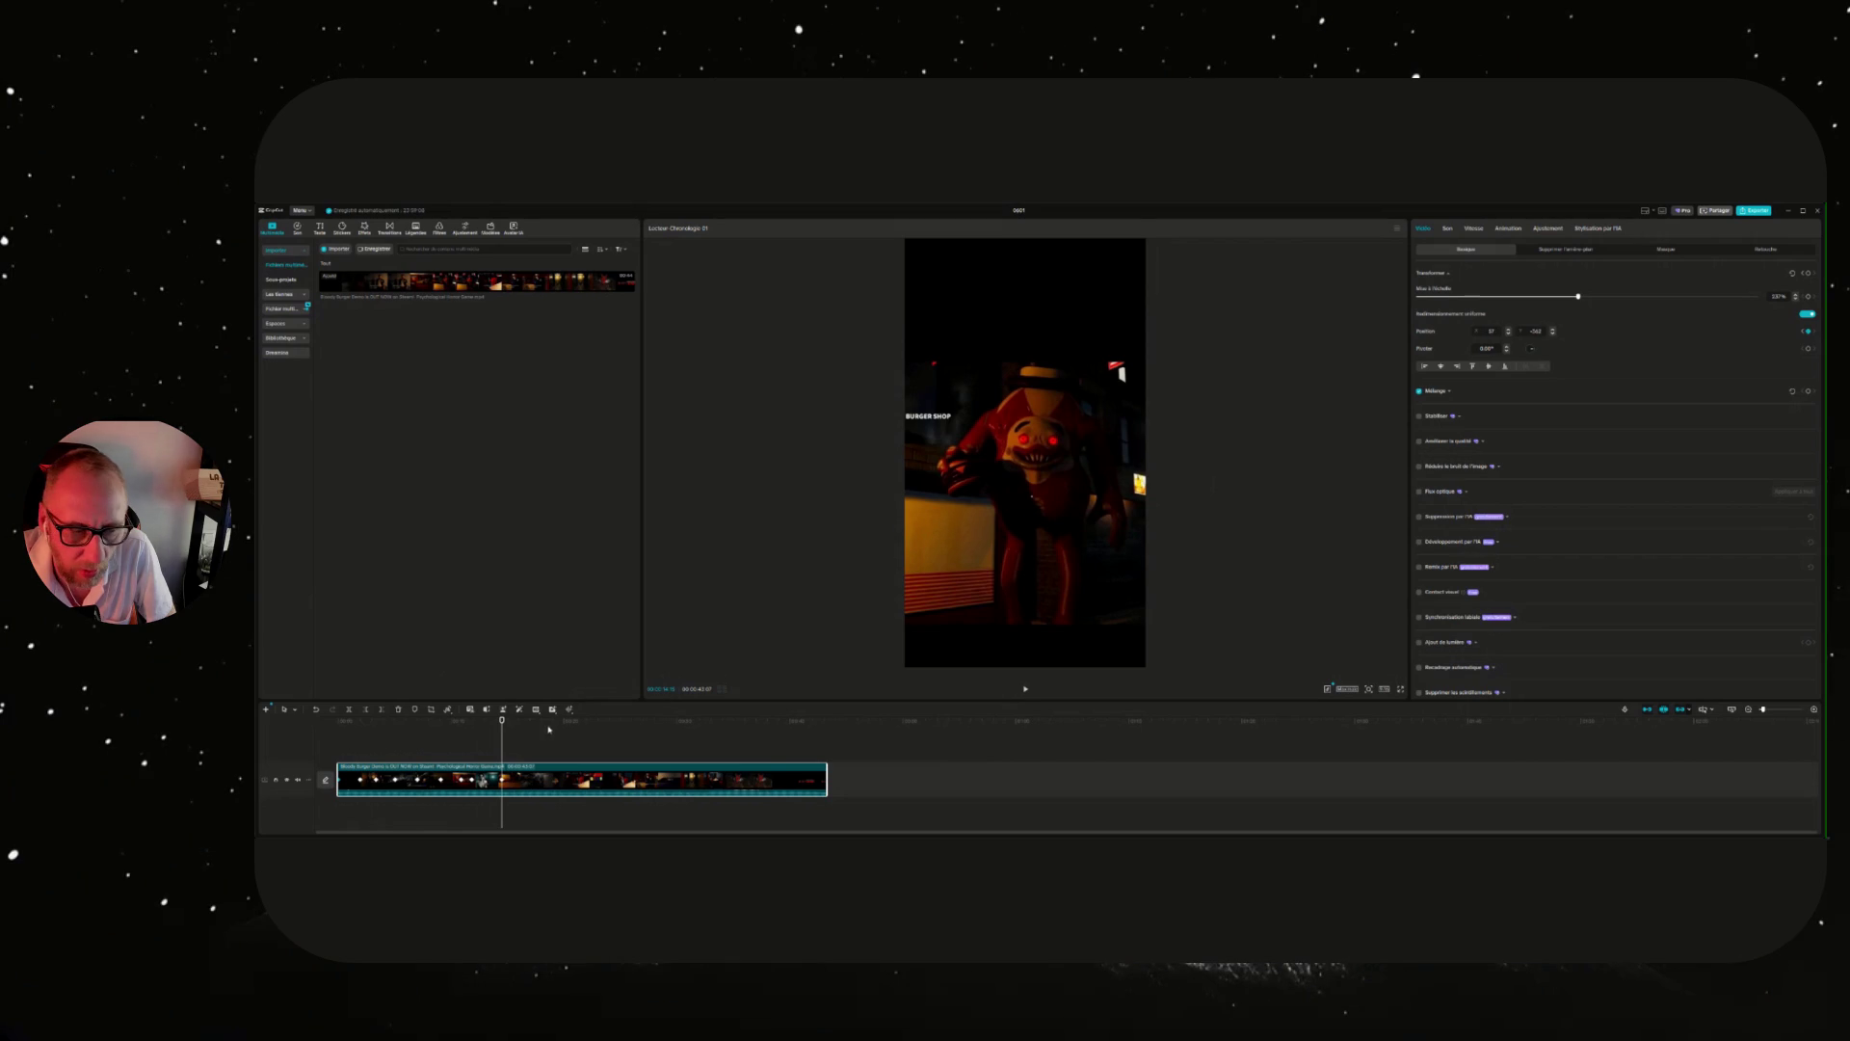
{"action": "left_click_drag", "start_coordinate": [500, 720], "coordinate": [523, 720]}
{"action": "left_click_drag", "start_coordinate": [1069, 547], "coordinate": [1129, 475]}
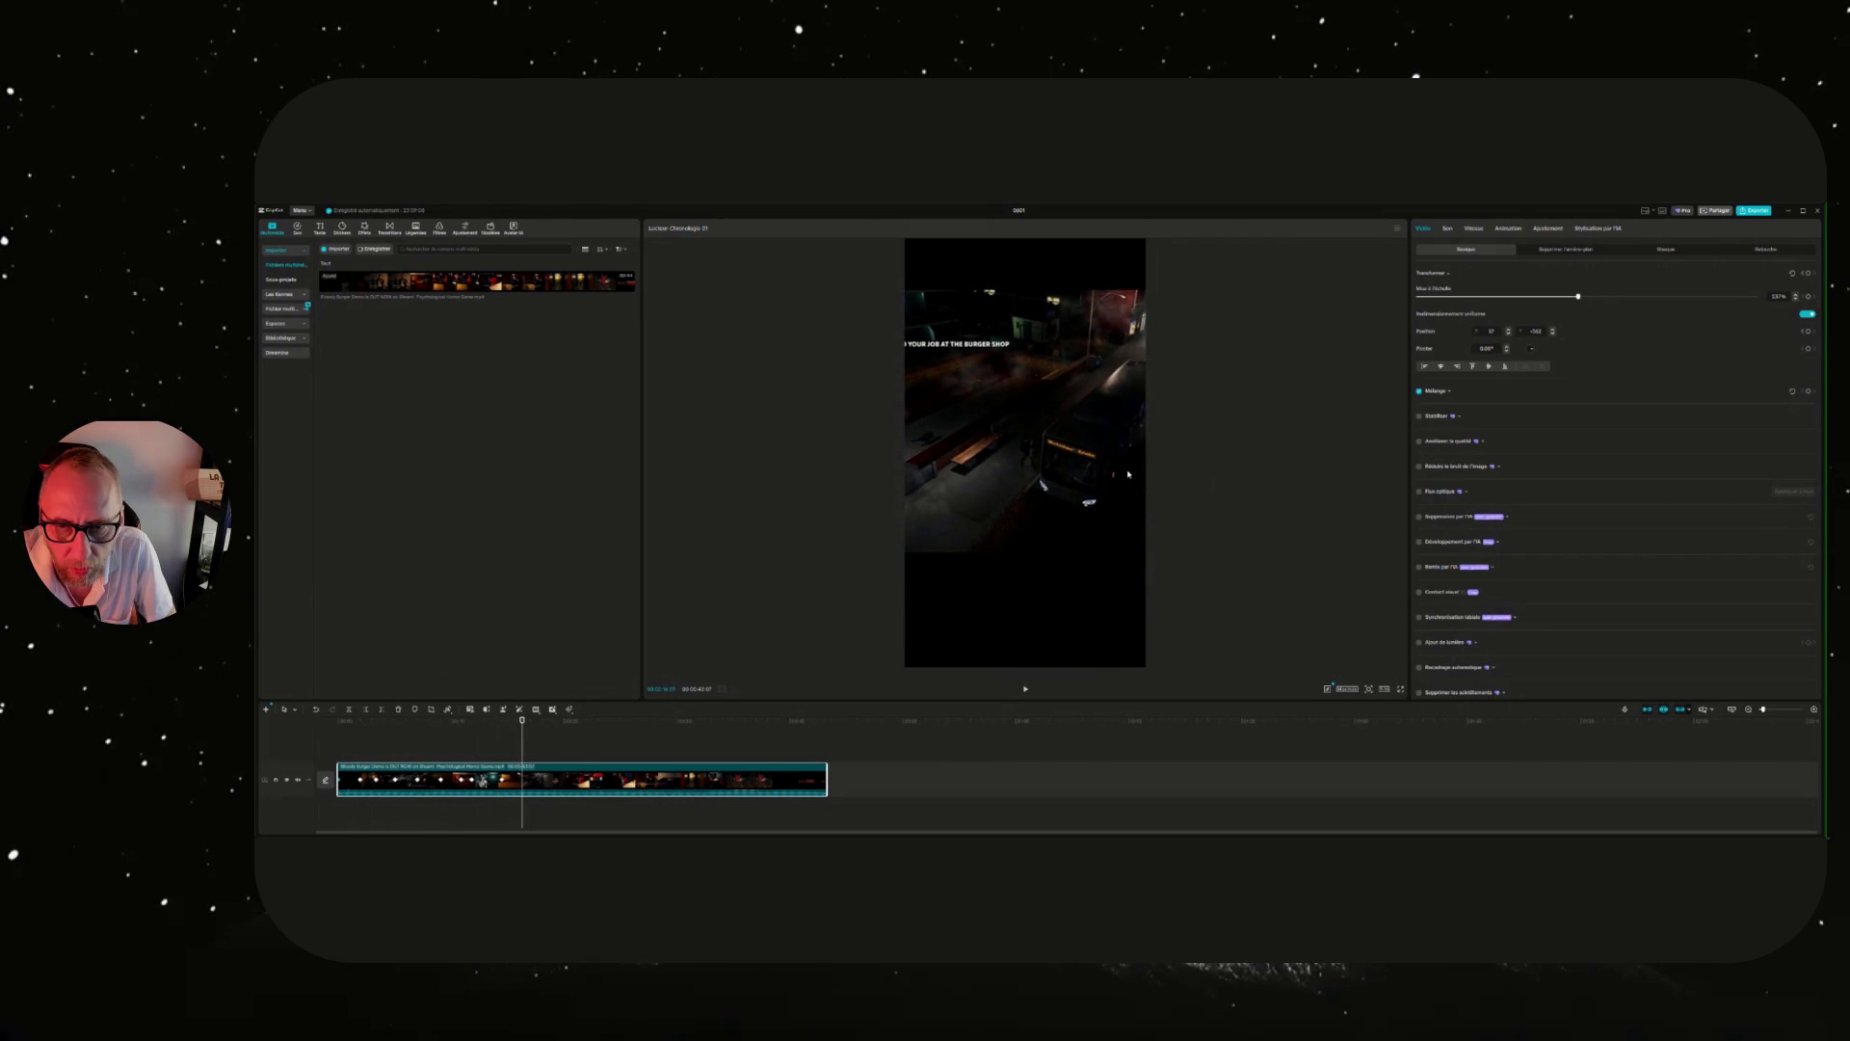
{"action": "left_click_drag", "start_coordinate": [522, 721], "coordinate": [557, 721]}
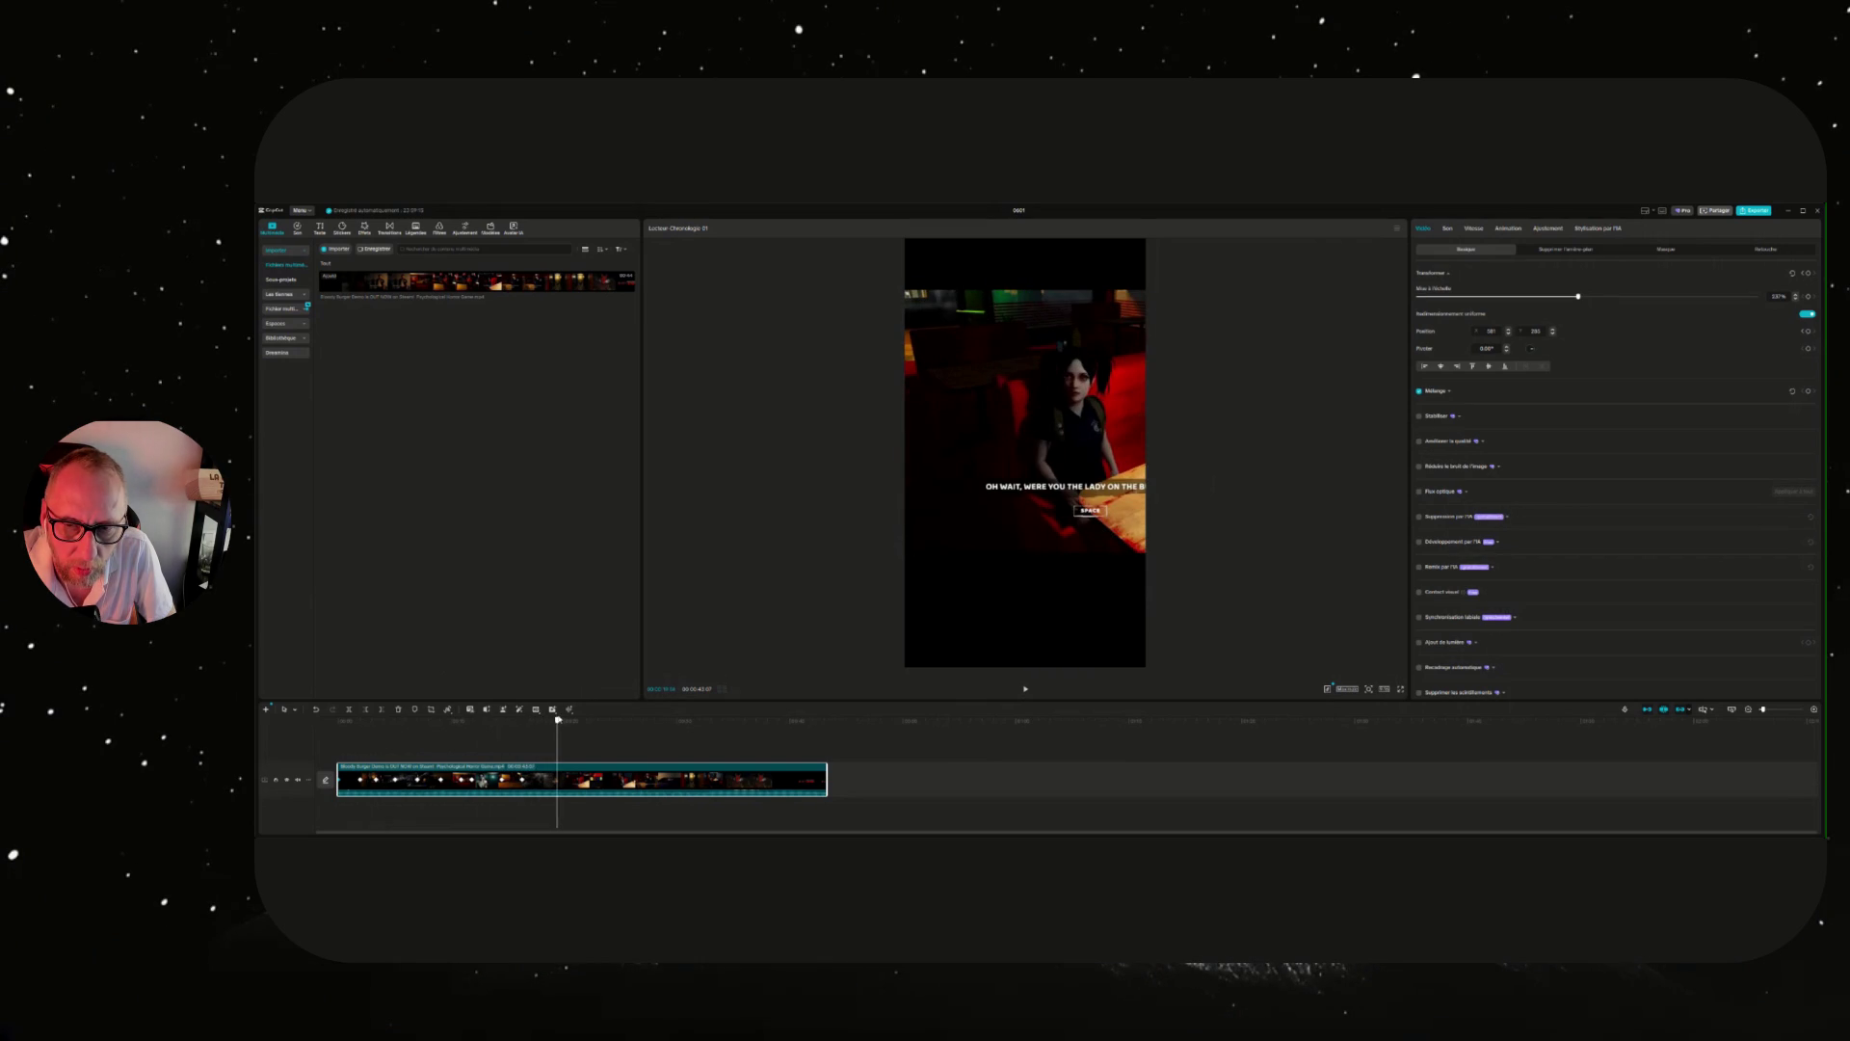
{"action": "mouse_move", "coordinate": [975, 511]}
{"action": "left_mouse_down"}
{"action": "mouse_move", "coordinate": [952, 562]}
{"action": "mouse_move", "coordinate": [894, 584]}
{"action": "left_mouse_up"}
Reposition the drink-machine, booth and police officer shots inside the vertical frame.
{"action": "left_click_drag", "start_coordinate": [557, 721], "coordinate": [585, 721]}
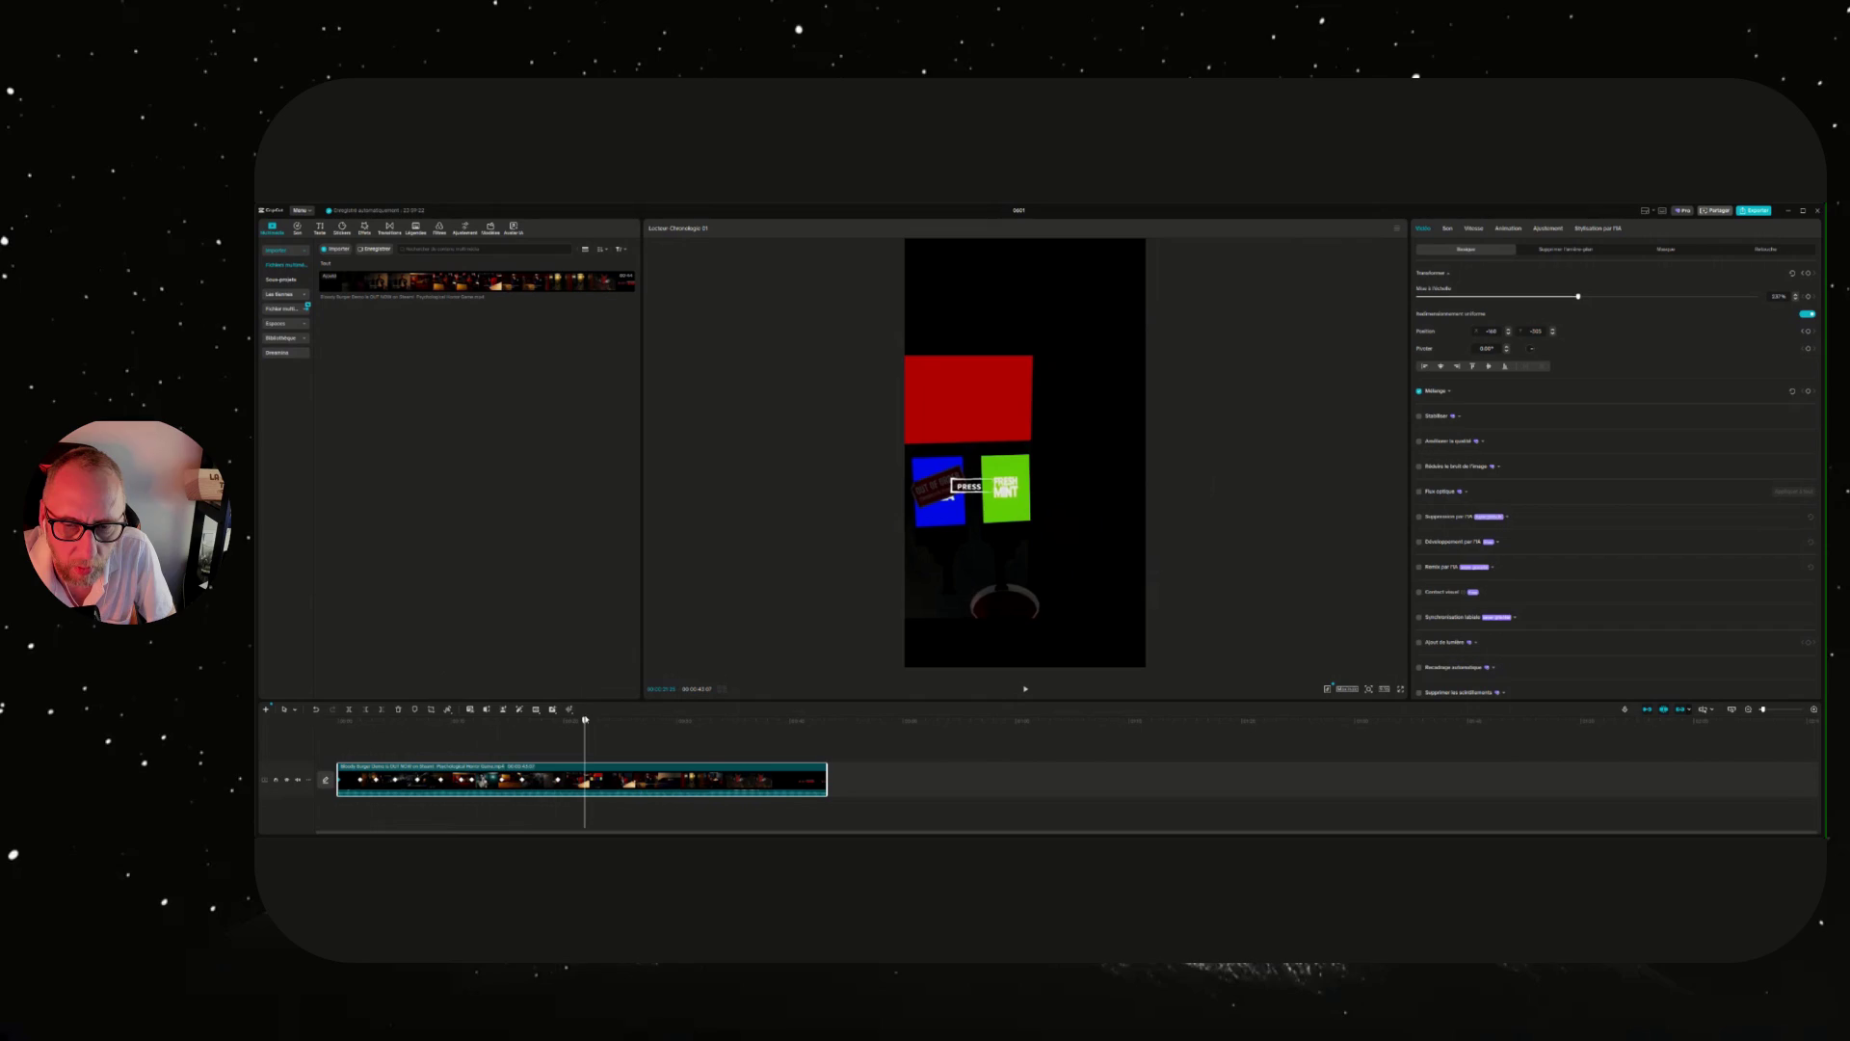
{"action": "mouse_move", "coordinate": [1049, 539]}
{"action": "left_mouse_down"}
{"action": "mouse_move", "coordinate": [1094, 449]}
{"action": "mouse_move", "coordinate": [1135, 487]}
{"action": "left_mouse_up"}
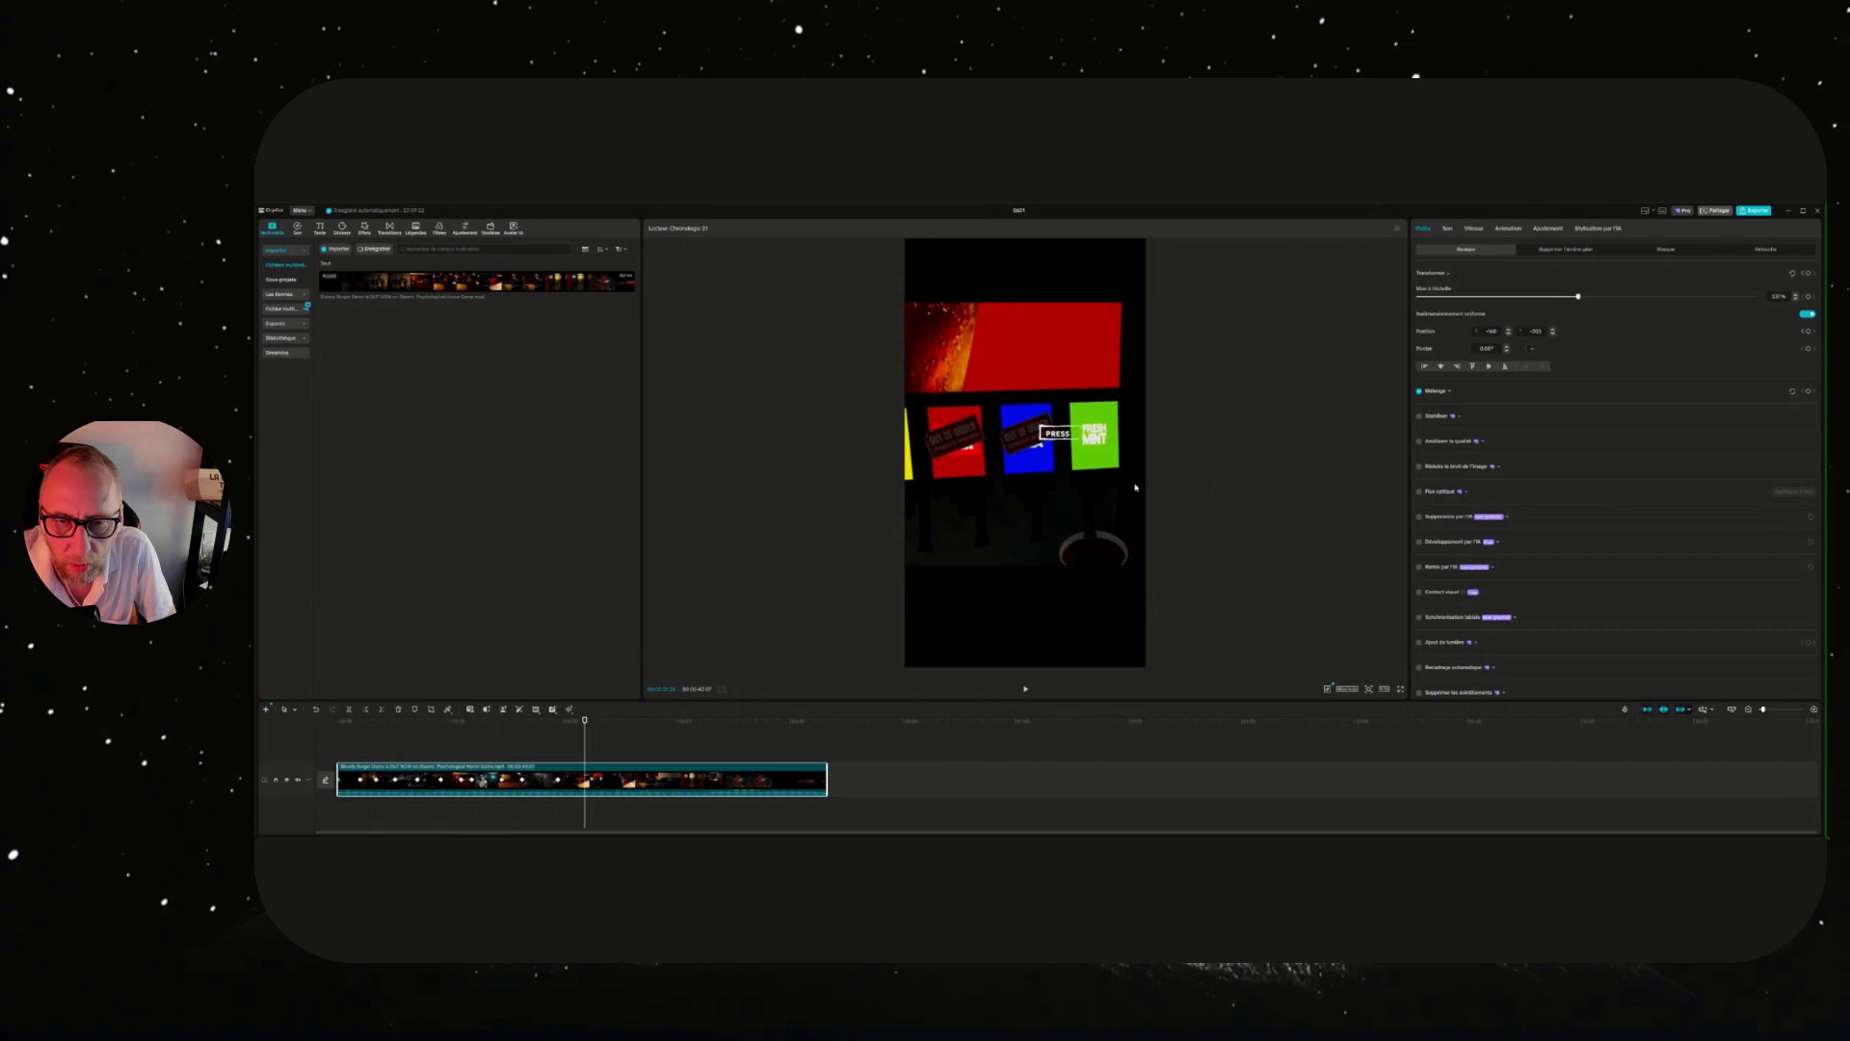
{"action": "left_click_drag", "start_coordinate": [585, 721], "coordinate": [608, 721]}
{"action": "left_click_drag", "start_coordinate": [1054, 472], "coordinate": [982, 496]}
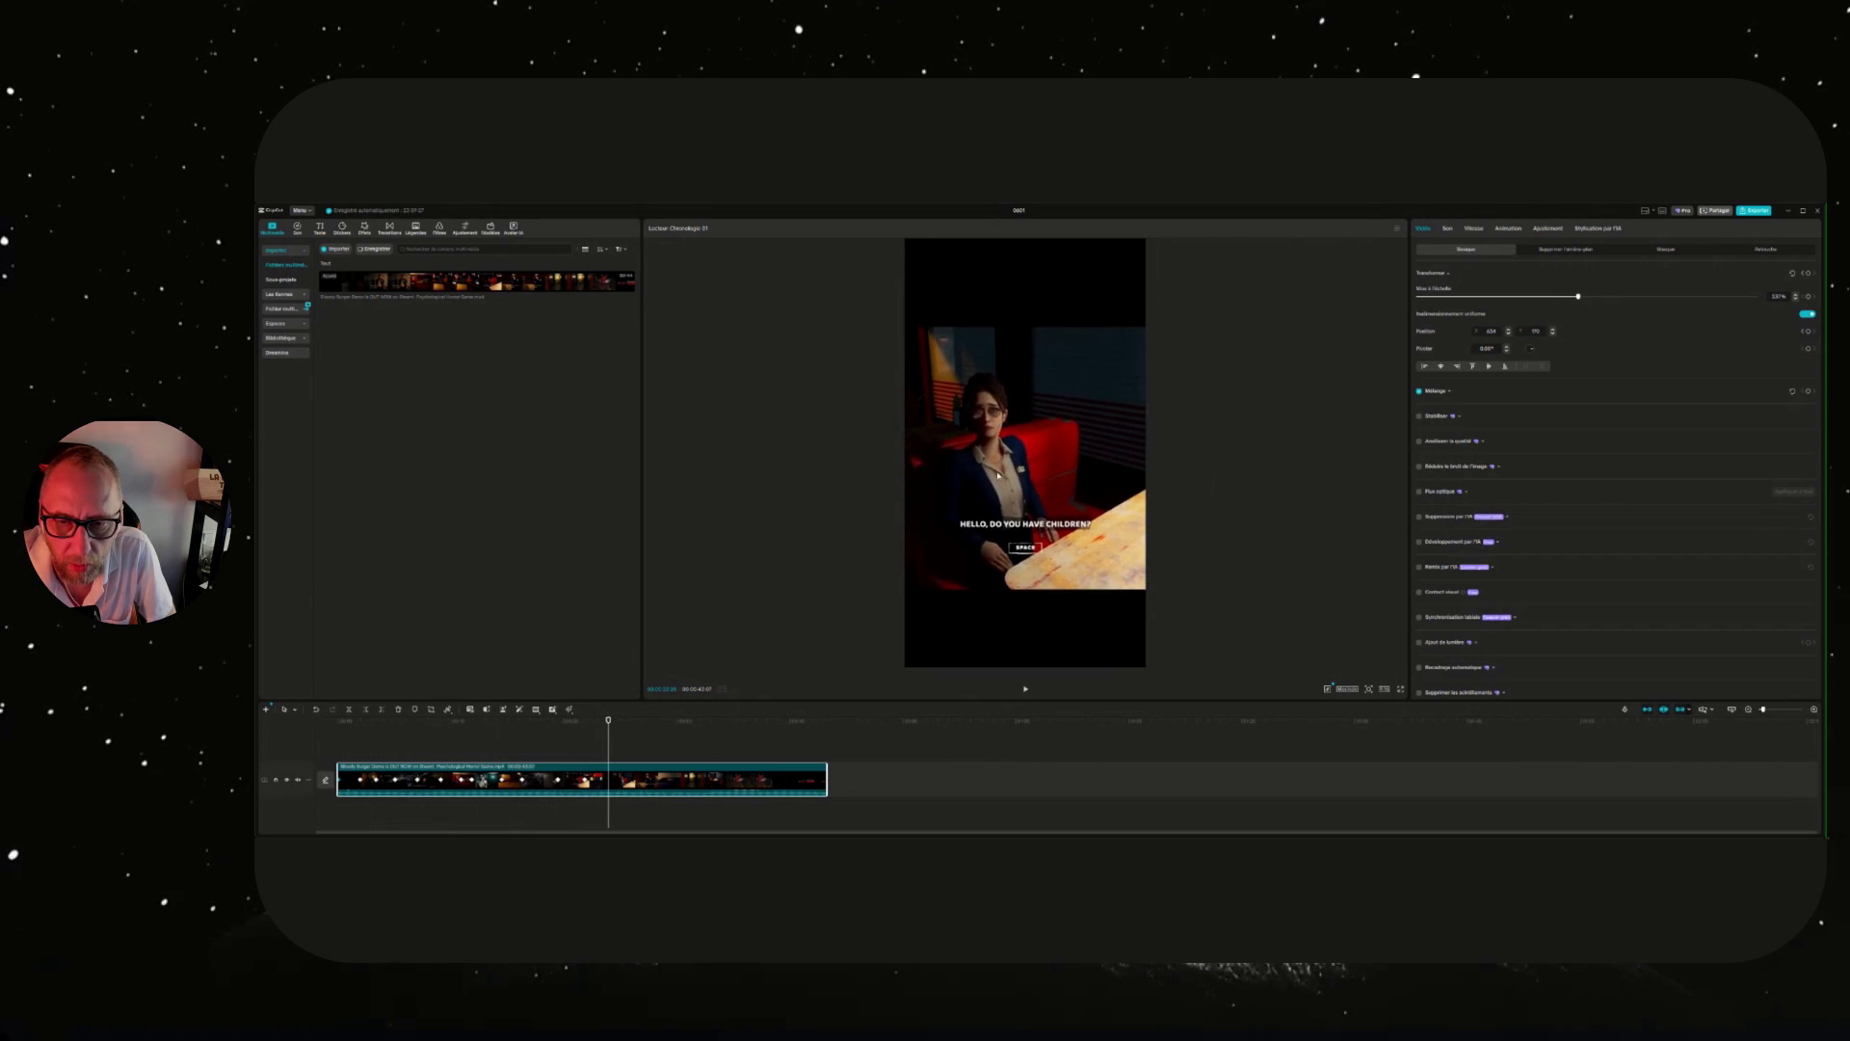
{"action": "left_click_drag", "start_coordinate": [608, 721], "coordinate": [630, 721]}
{"action": "left_click_drag", "start_coordinate": [1000, 461], "coordinate": [966, 488]}
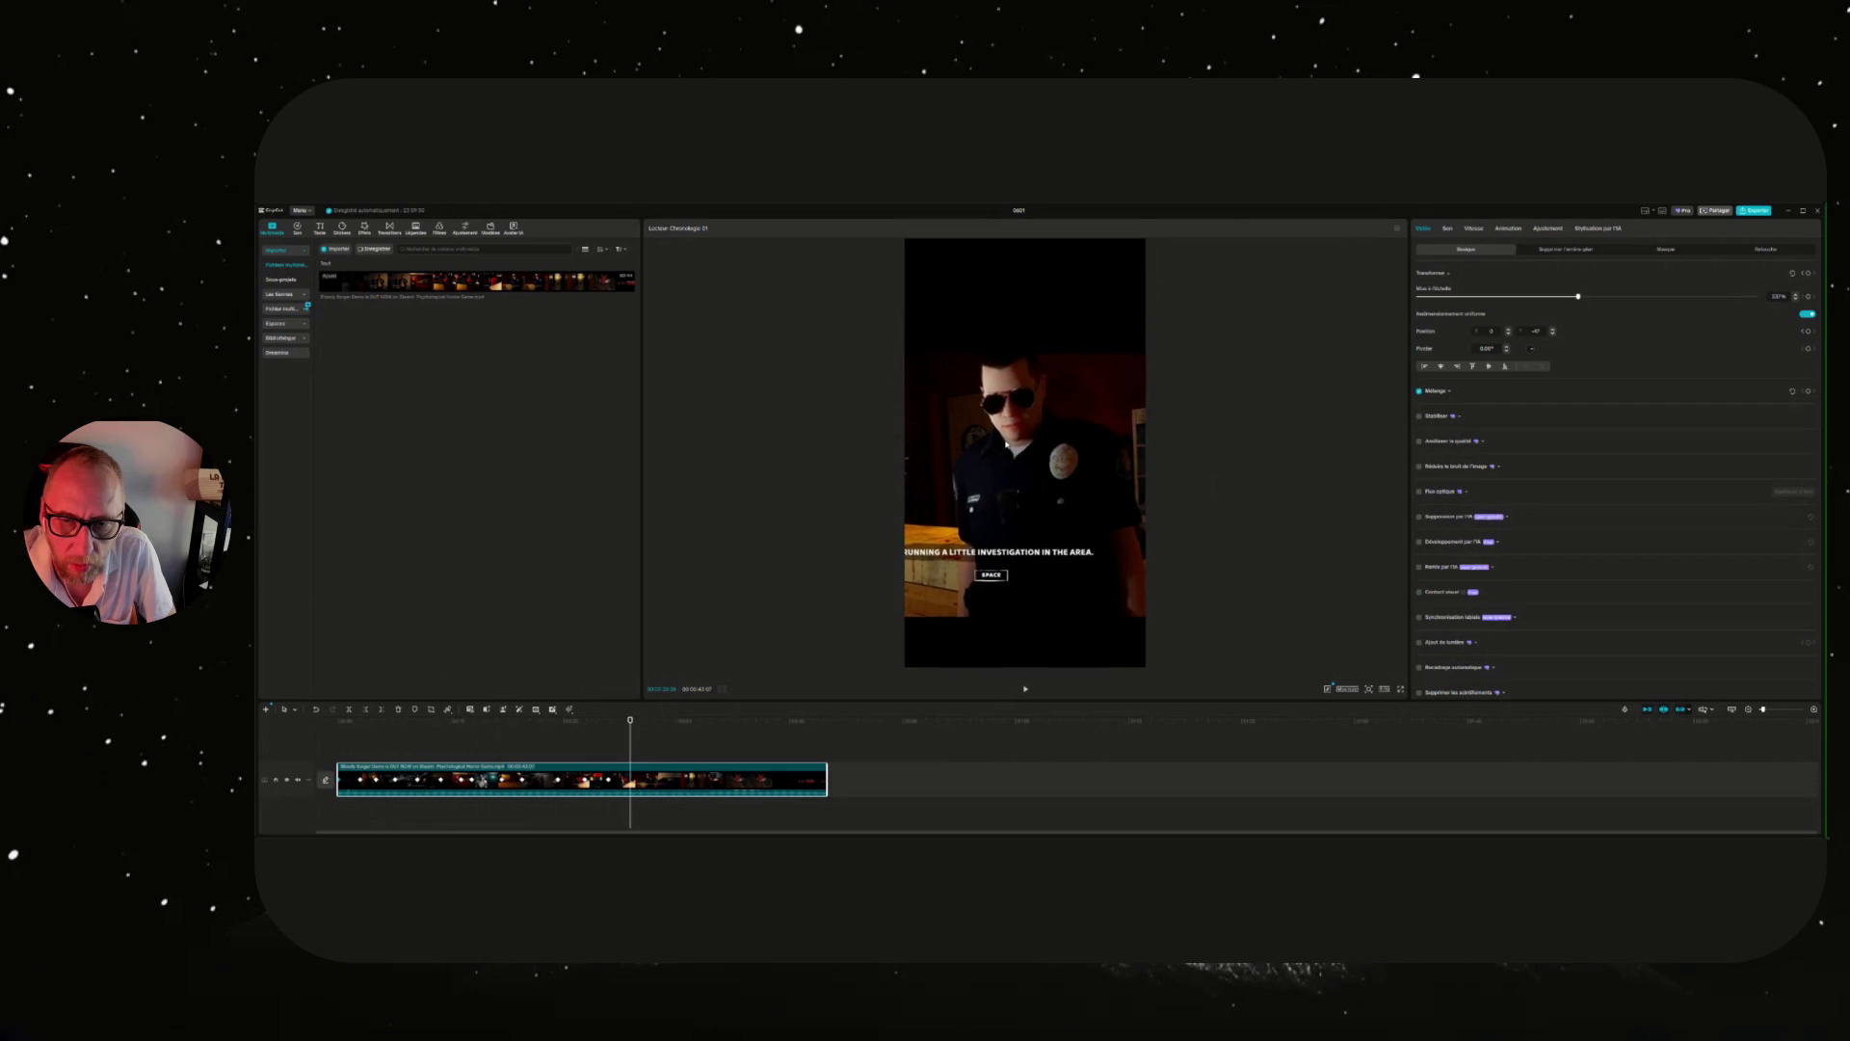
{"action": "left_click_drag", "start_coordinate": [631, 721], "coordinate": [705, 714]}
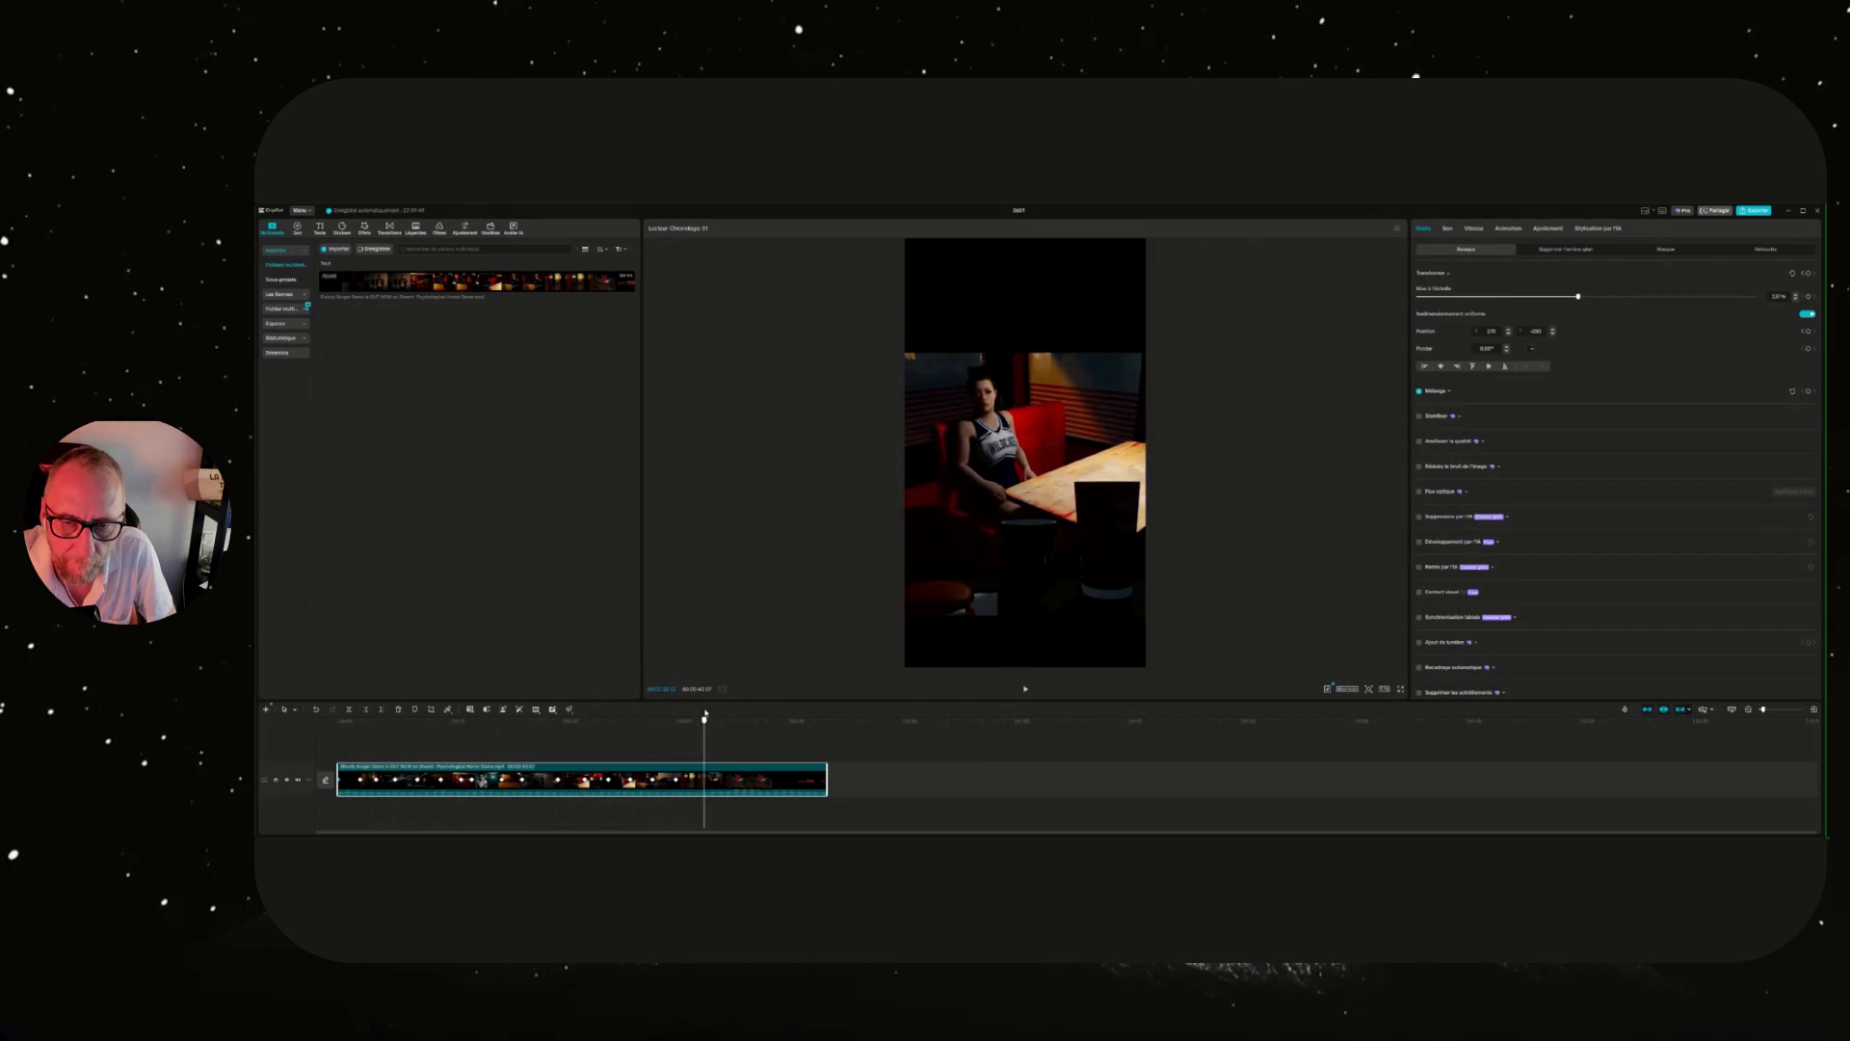
Nudge the booth shot up and move the BLOODY BURGER title up-left, then rewind to the start.
{"action": "left_click_drag", "start_coordinate": [1064, 446], "coordinate": [1070, 422]}
{"action": "left_click_drag", "start_coordinate": [705, 720], "coordinate": [730, 720]}
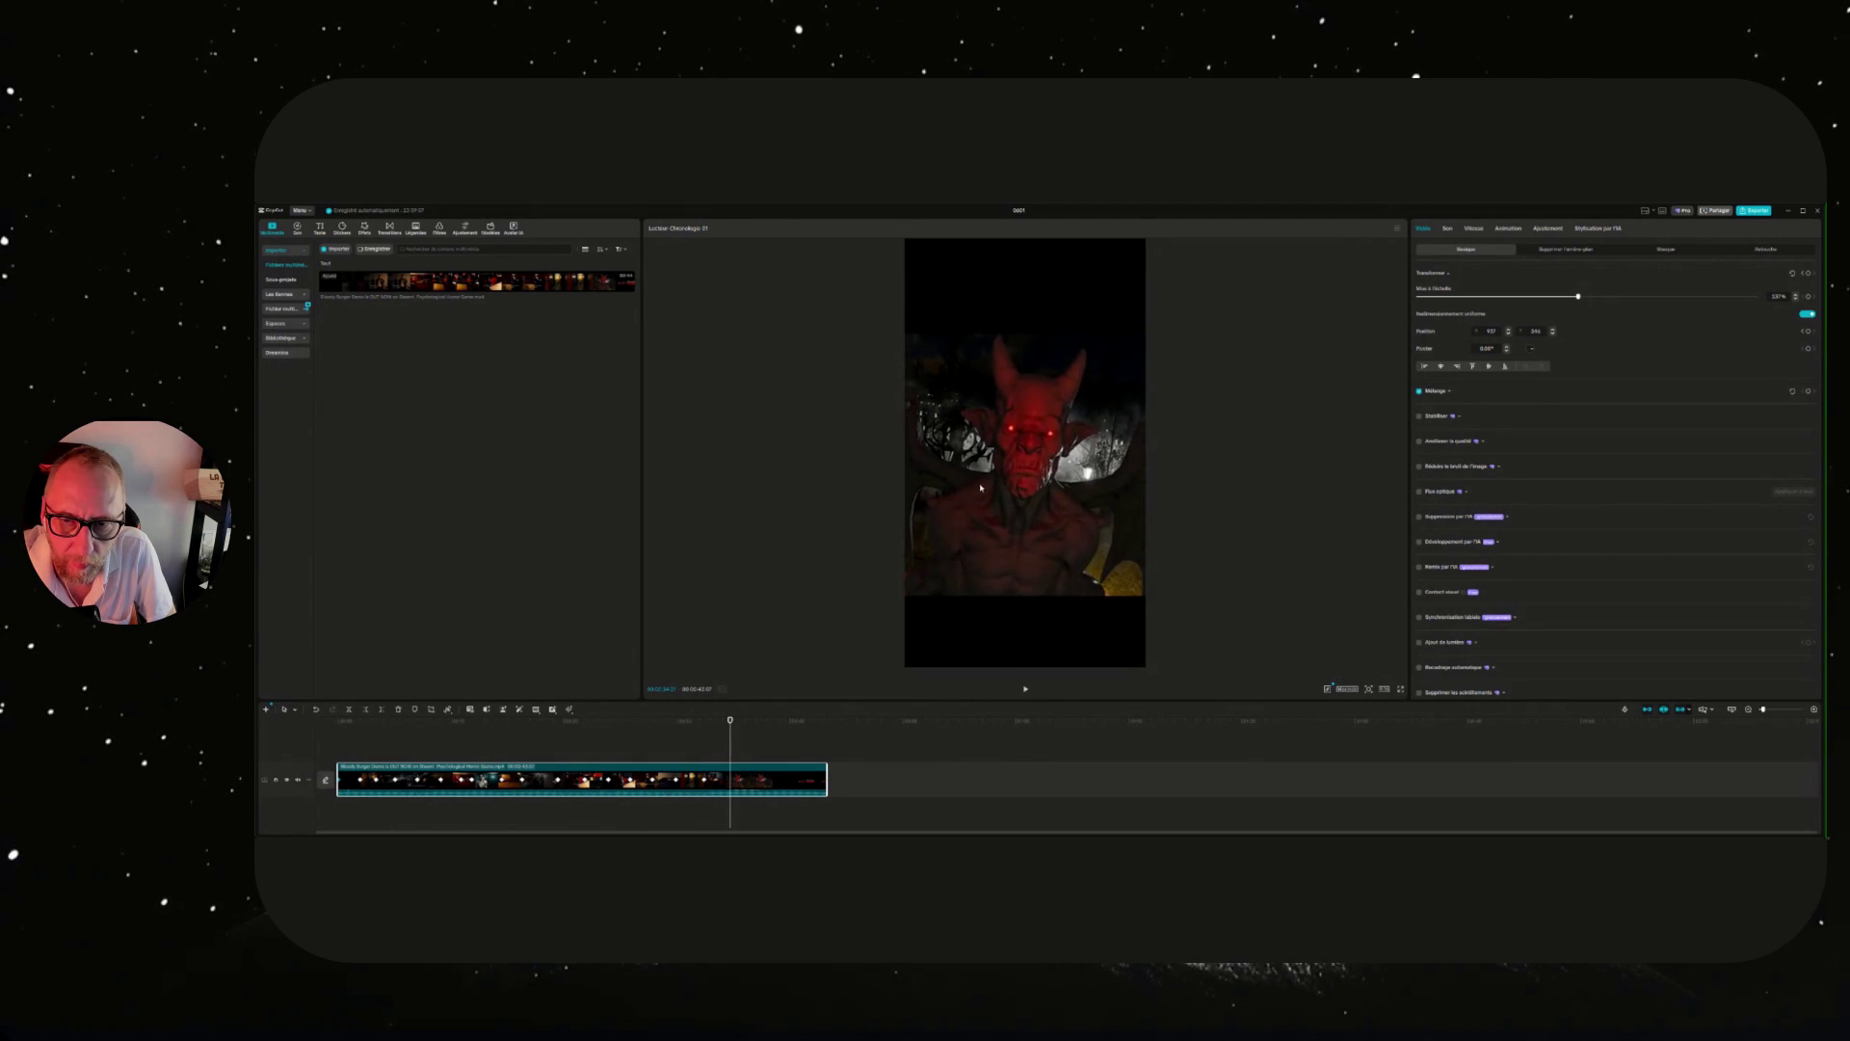
{"action": "left_click", "coordinate": [1025, 688]}
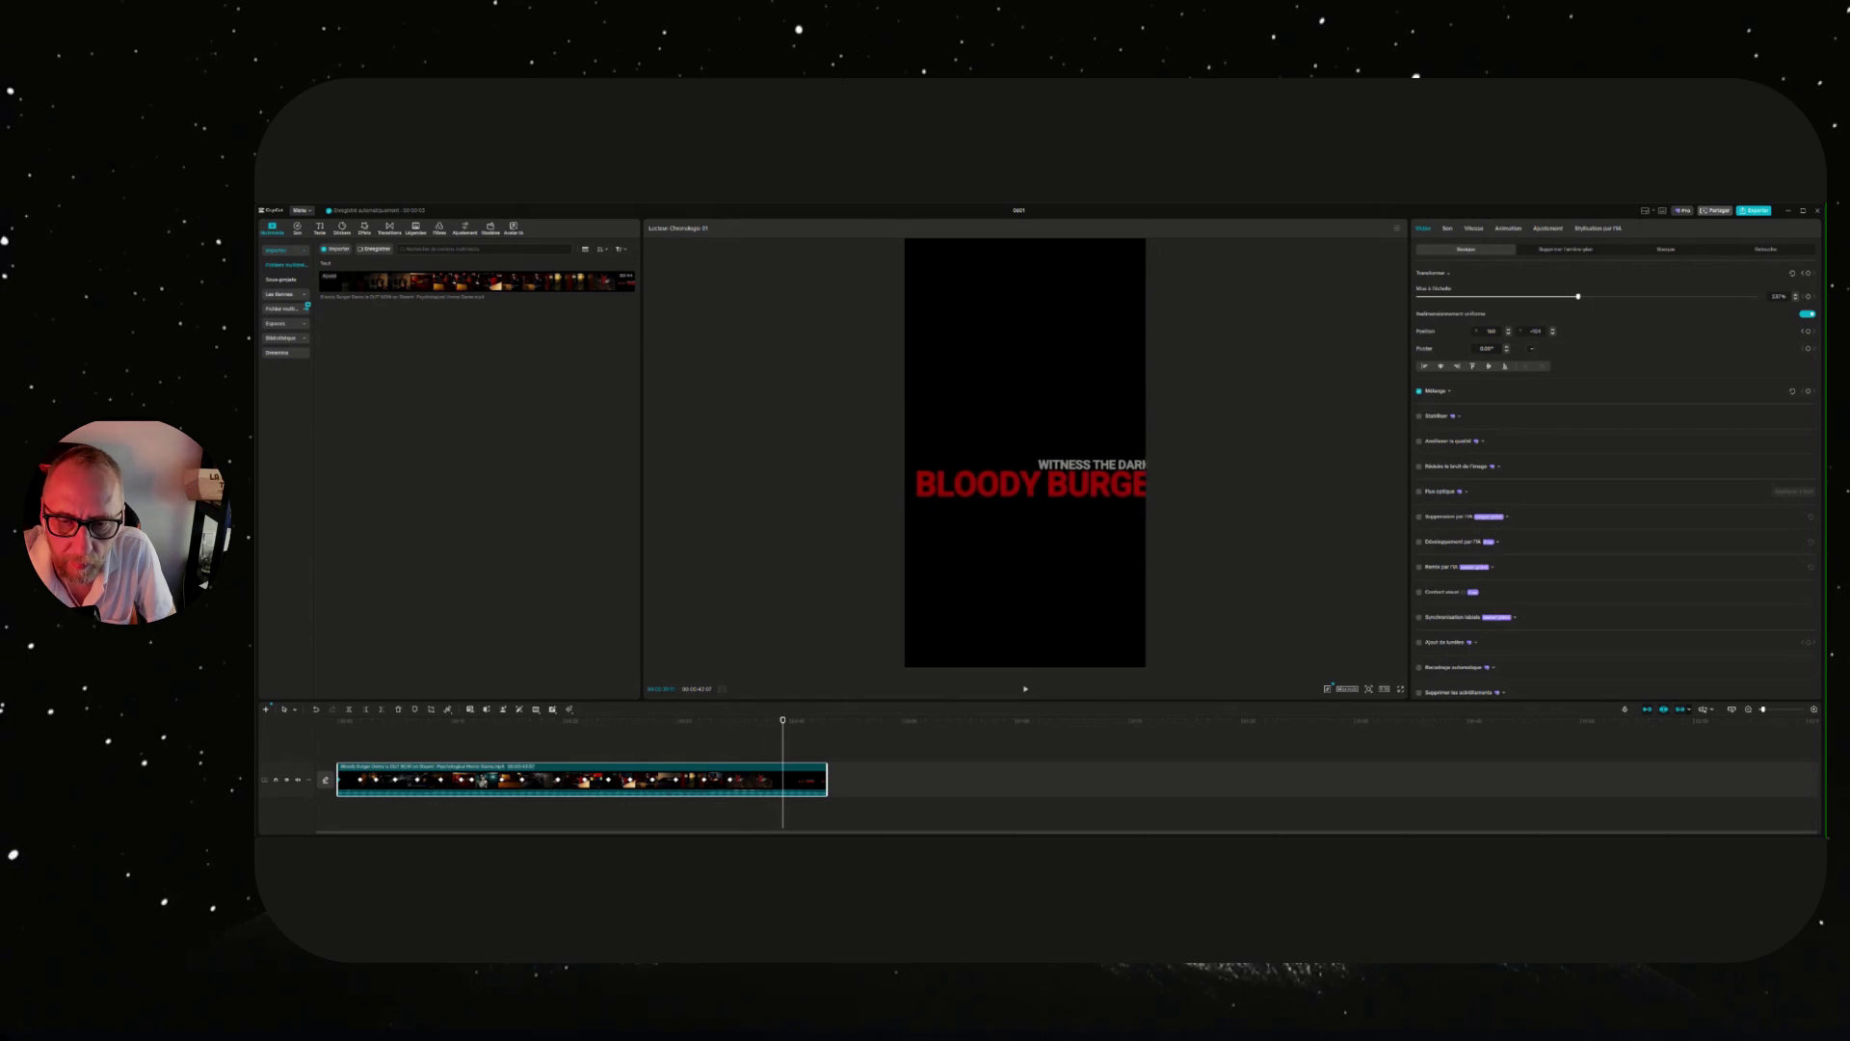
{"action": "mouse_move", "coordinate": [1024, 513]}
{"action": "left_mouse_down"}
{"action": "mouse_move", "coordinate": [1003, 494]}
{"action": "mouse_move", "coordinate": [1008, 455]}
{"action": "left_mouse_up"}
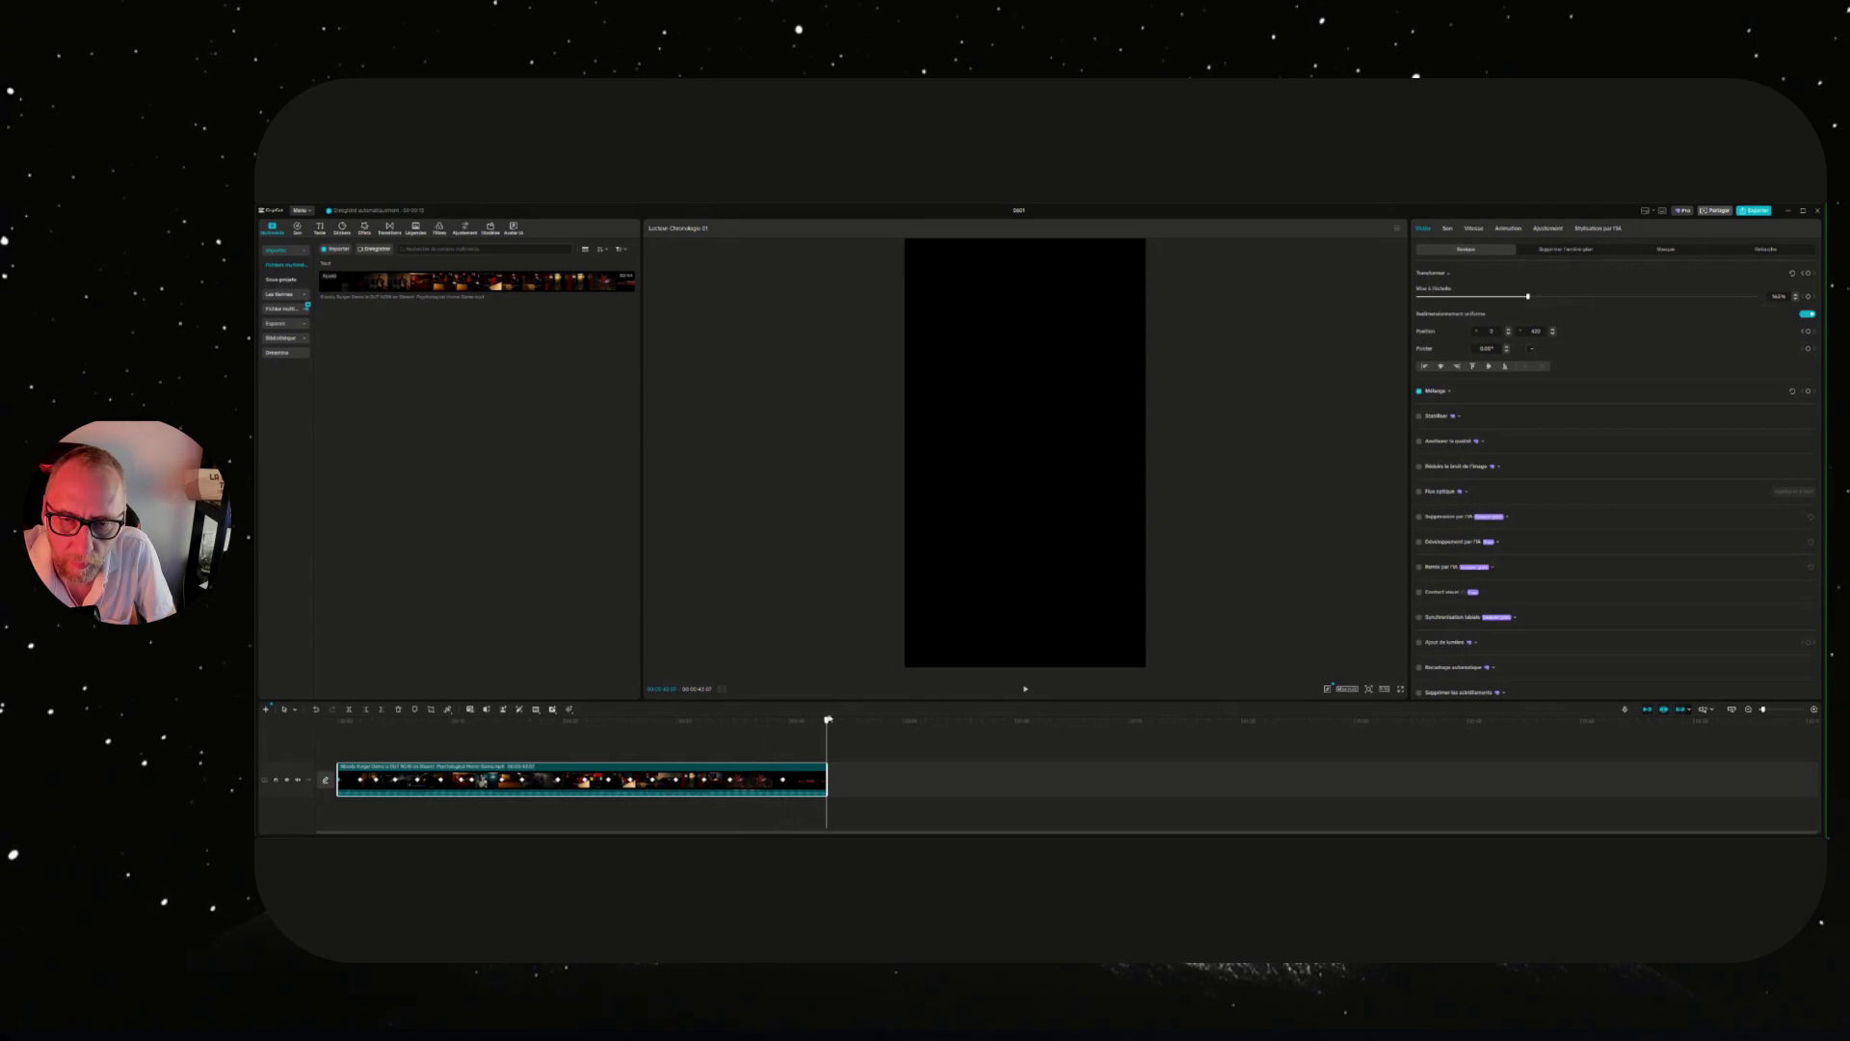
{"action": "left_click_drag", "start_coordinate": [836, 718], "coordinate": [339, 720]}
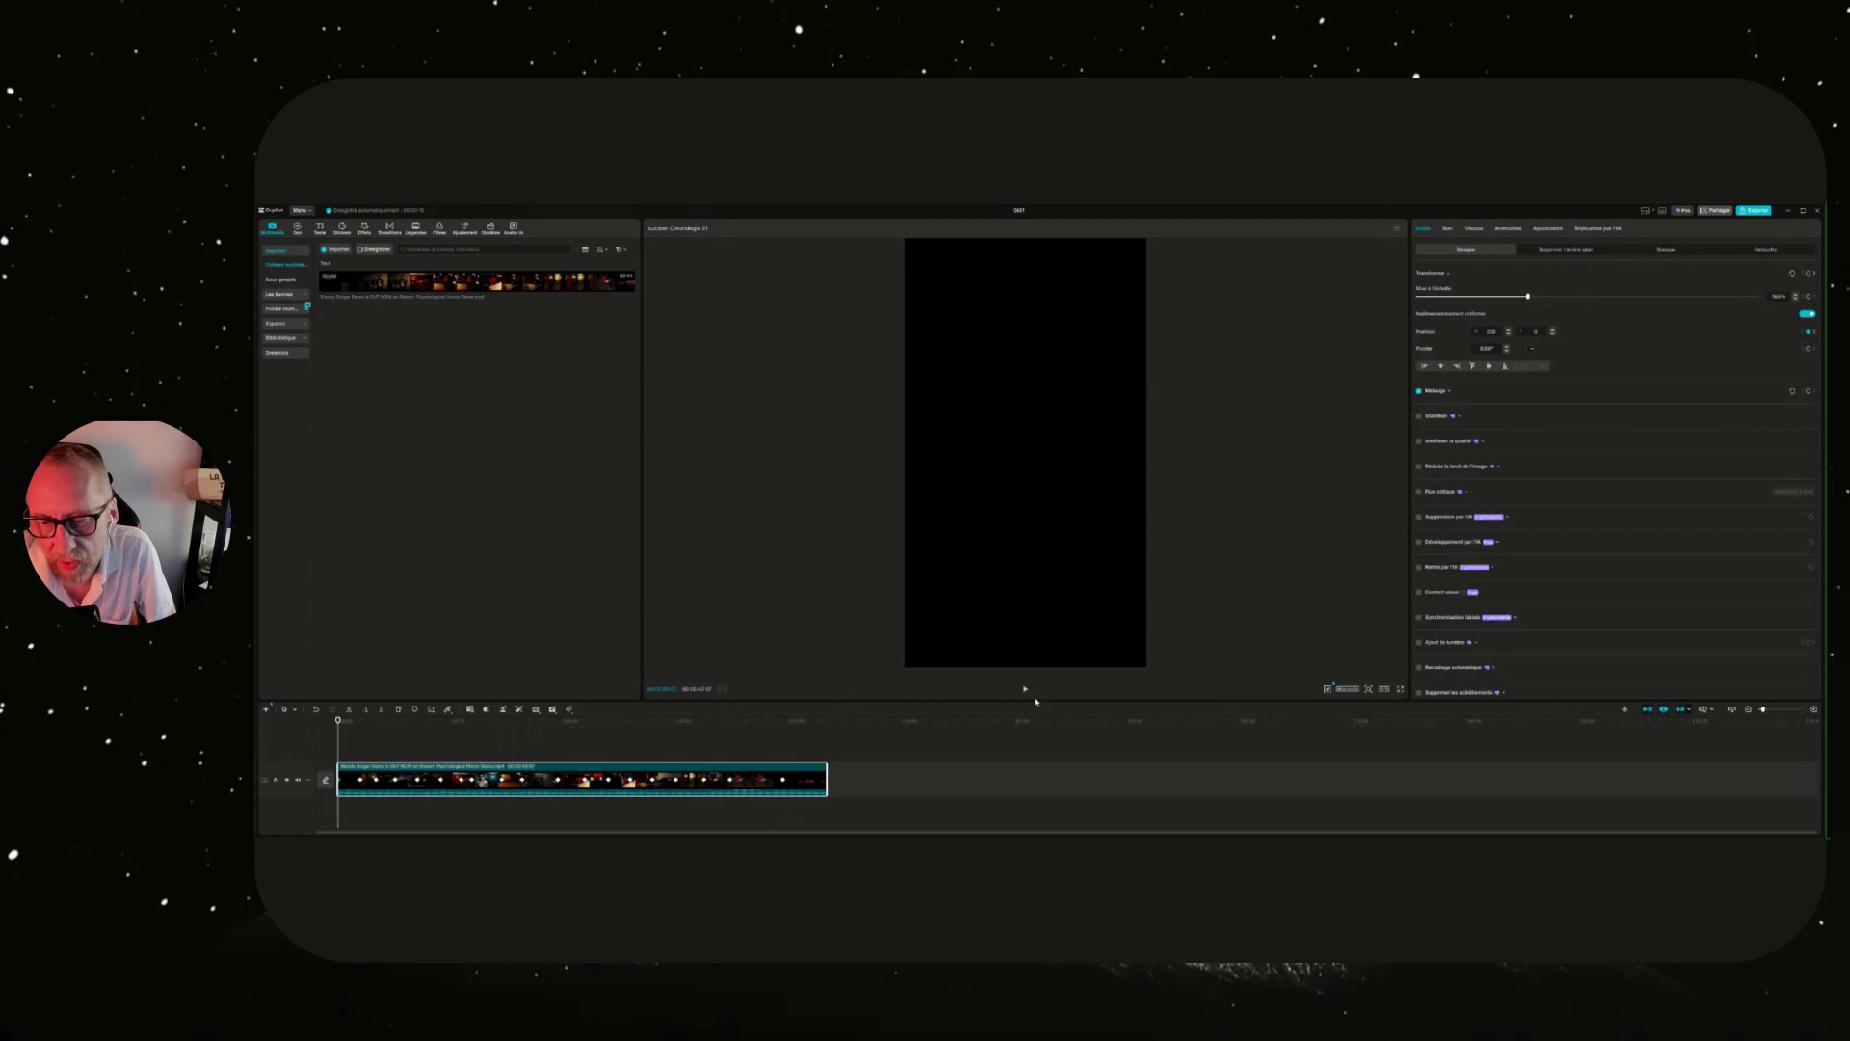
{"action": "left_click", "coordinate": [1026, 690]}
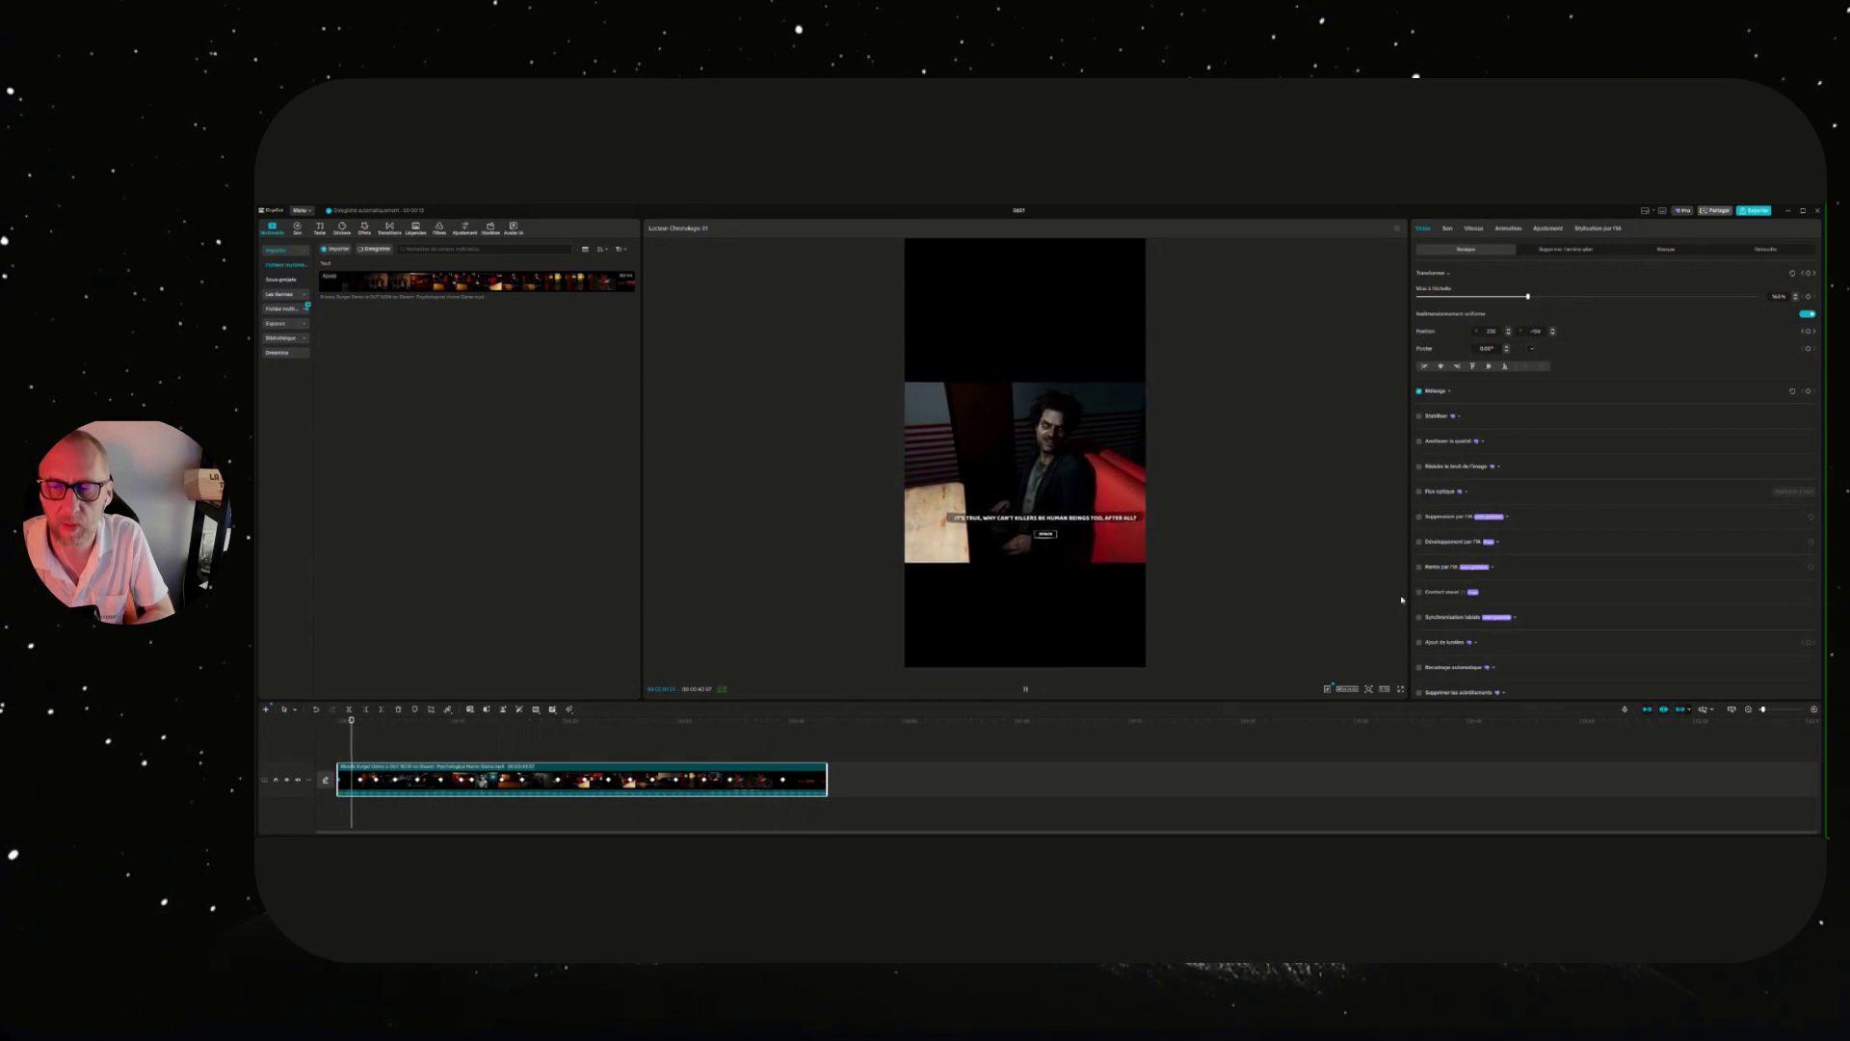
{"action": "left_click", "coordinate": [1298, 622]}
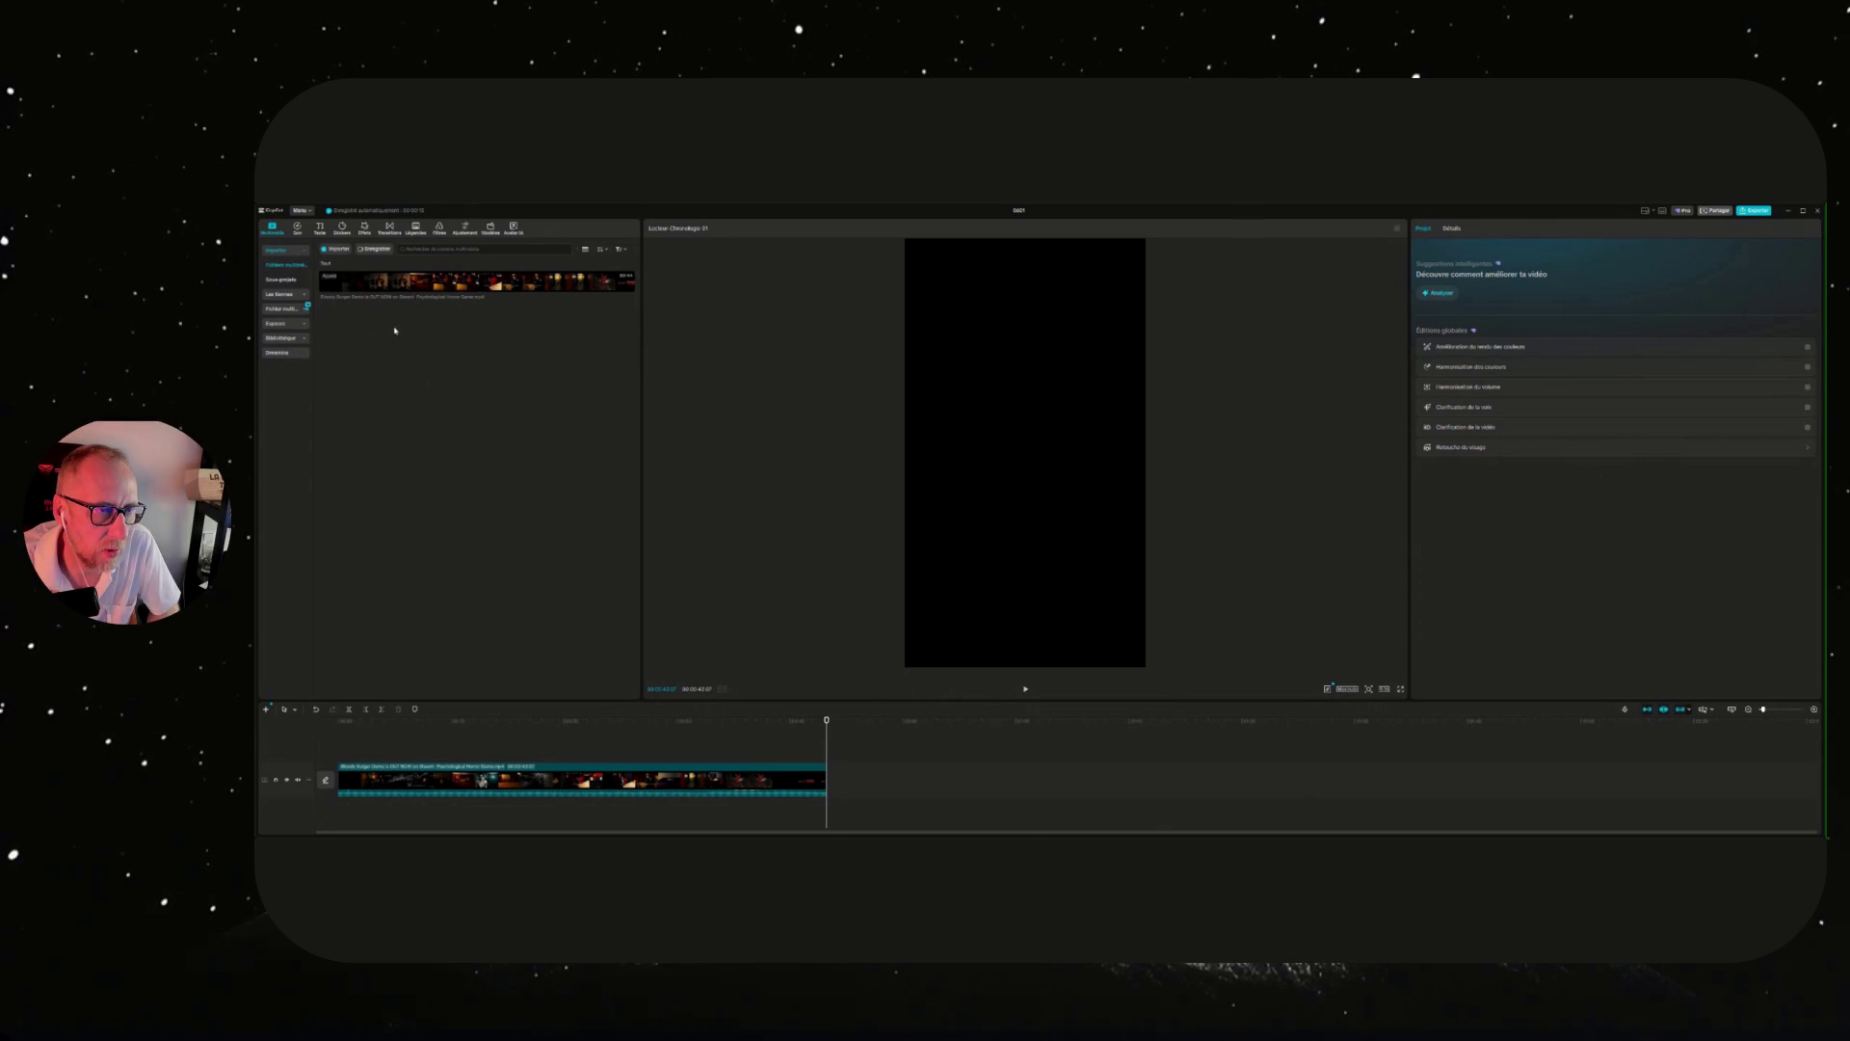
{"action": "key", "text": "ctrl+v"}
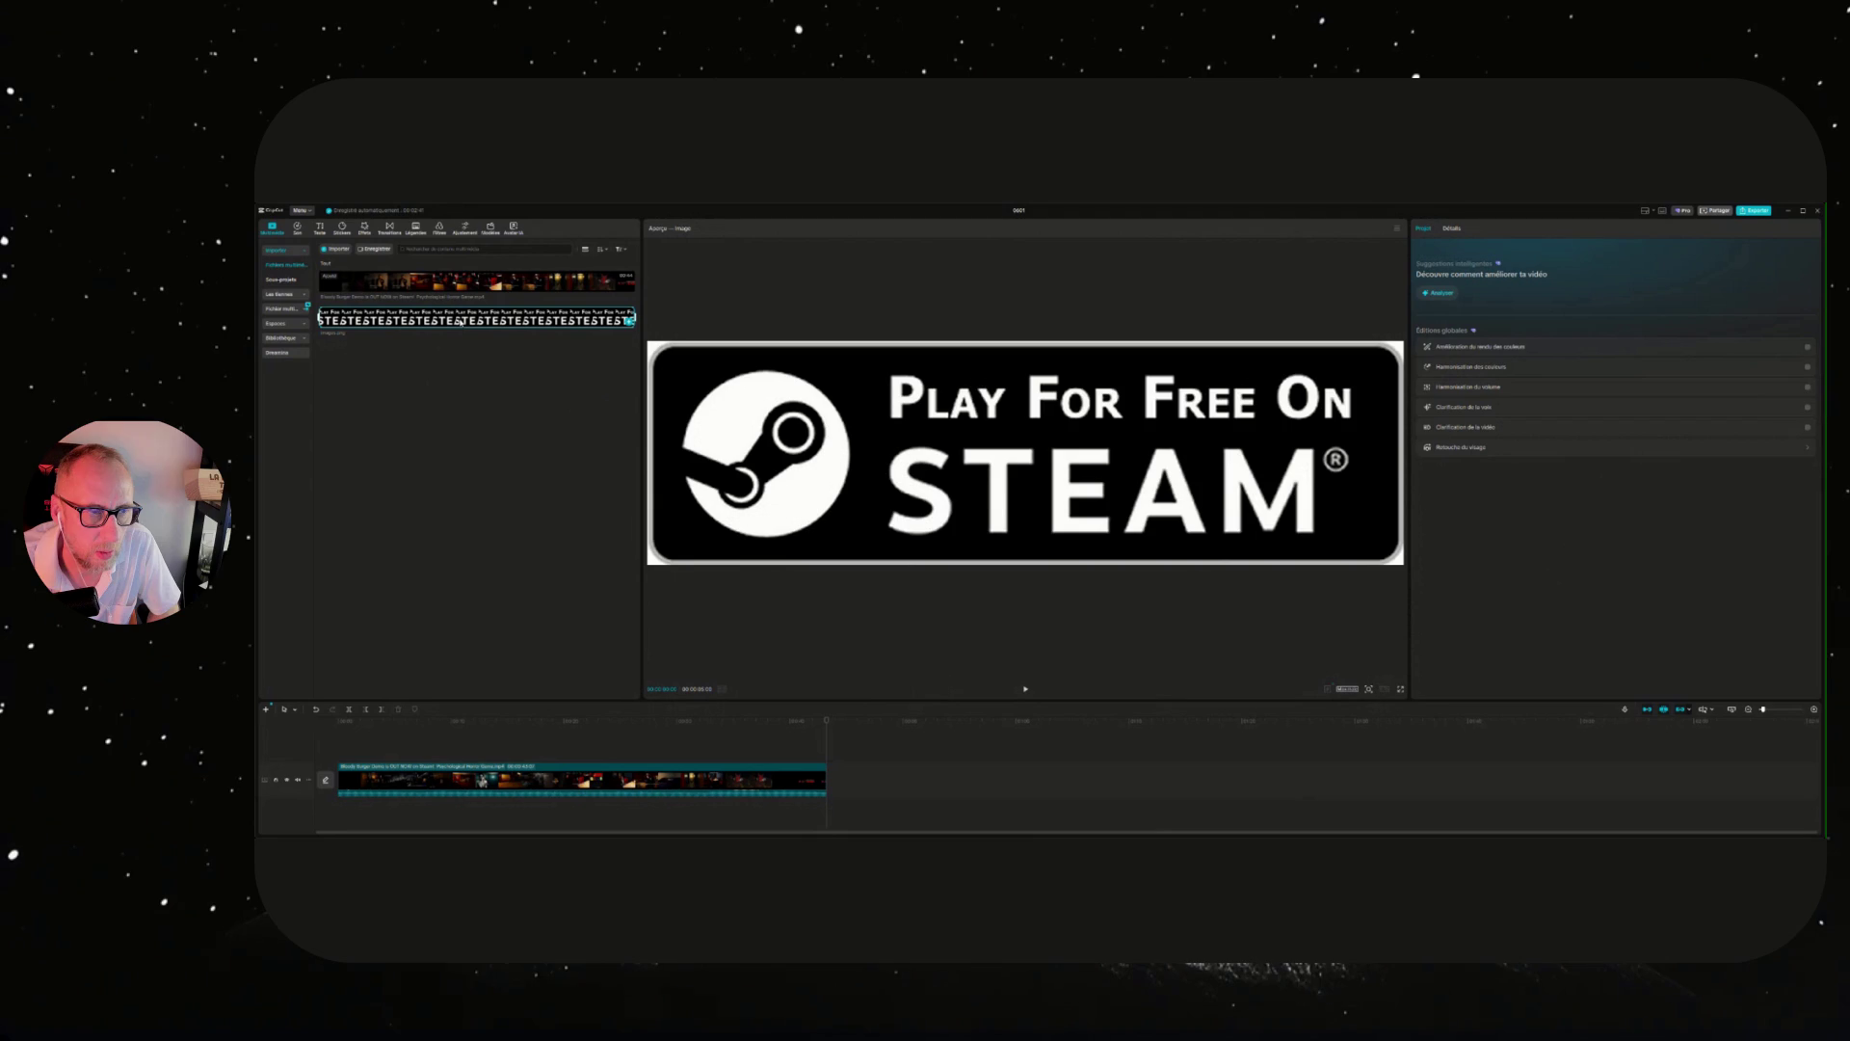
Add the Steam banner image above the video track and place it at the top of the frame.
{"action": "mouse_move", "coordinate": [460, 323]}
{"action": "left_mouse_down"}
{"action": "mouse_move", "coordinate": [487, 553]}
{"action": "mouse_move", "coordinate": [541, 739]}
{"action": "mouse_move", "coordinate": [788, 757]}
{"action": "left_mouse_up"}
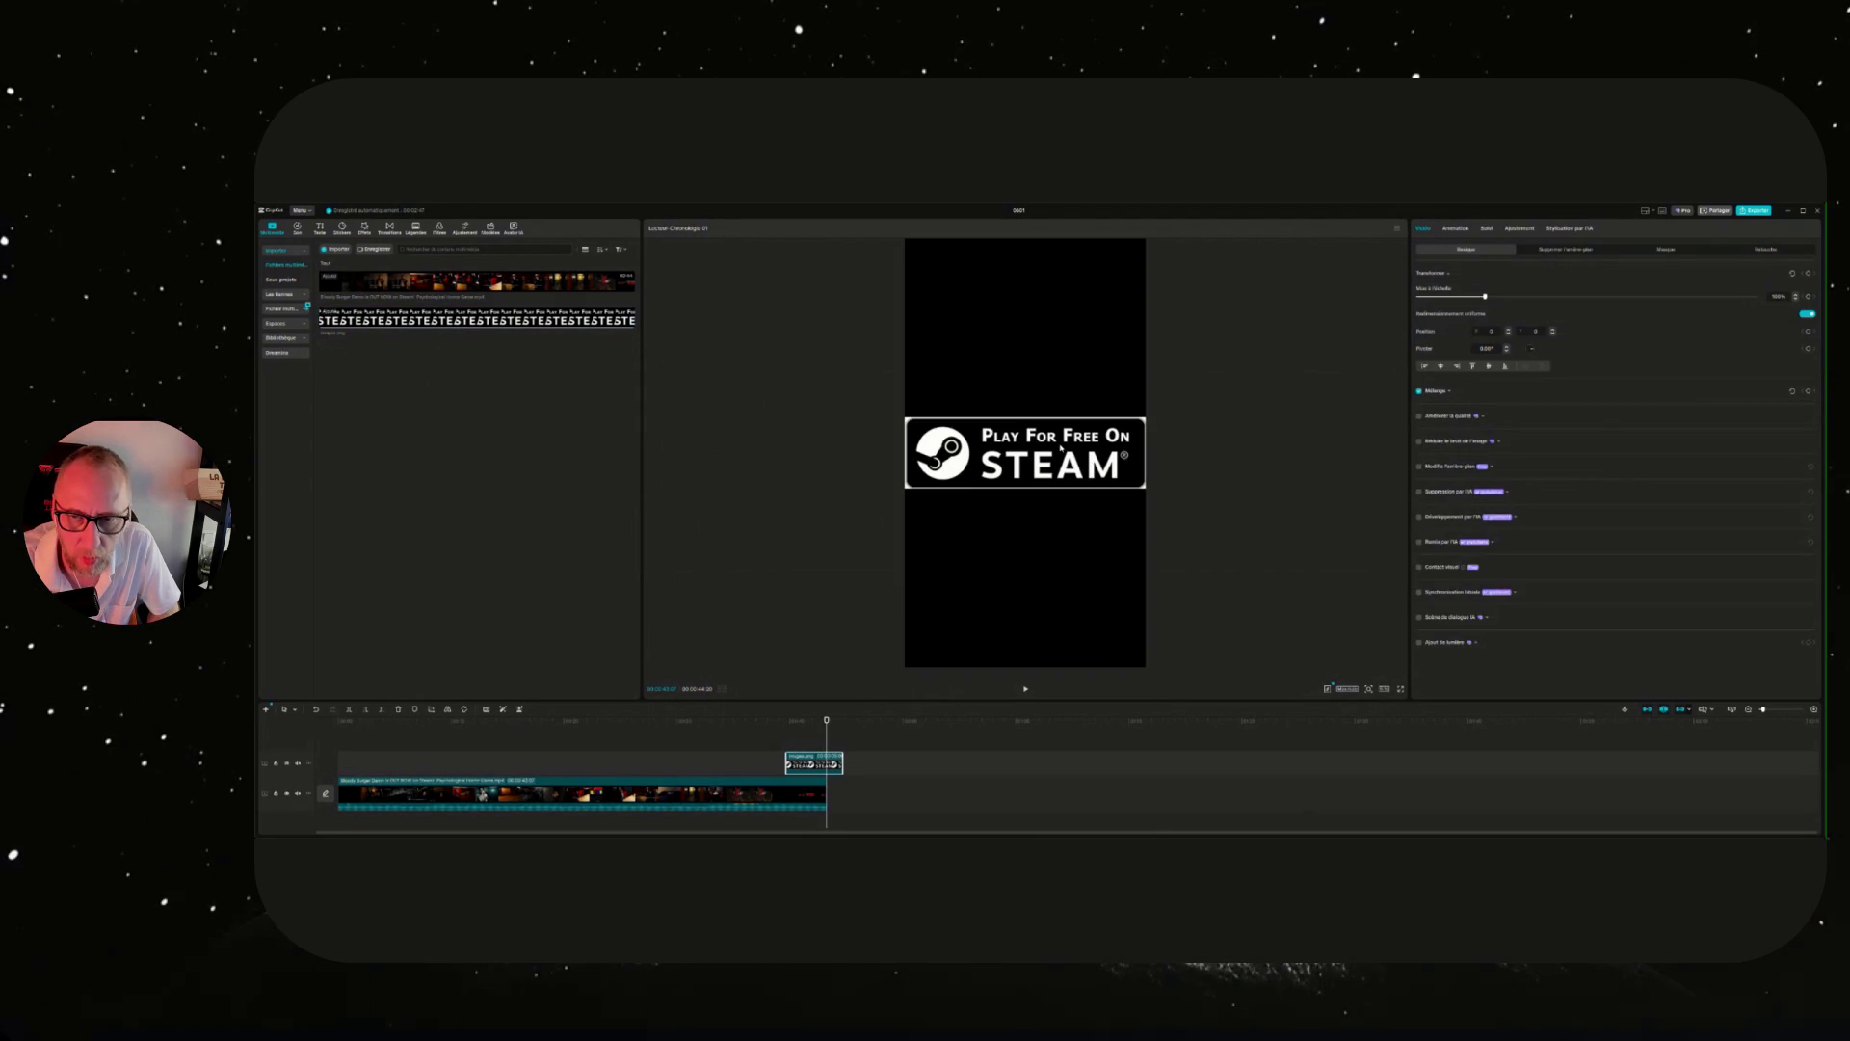
{"action": "left_click_drag", "start_coordinate": [1045, 459], "coordinate": [1045, 609]}
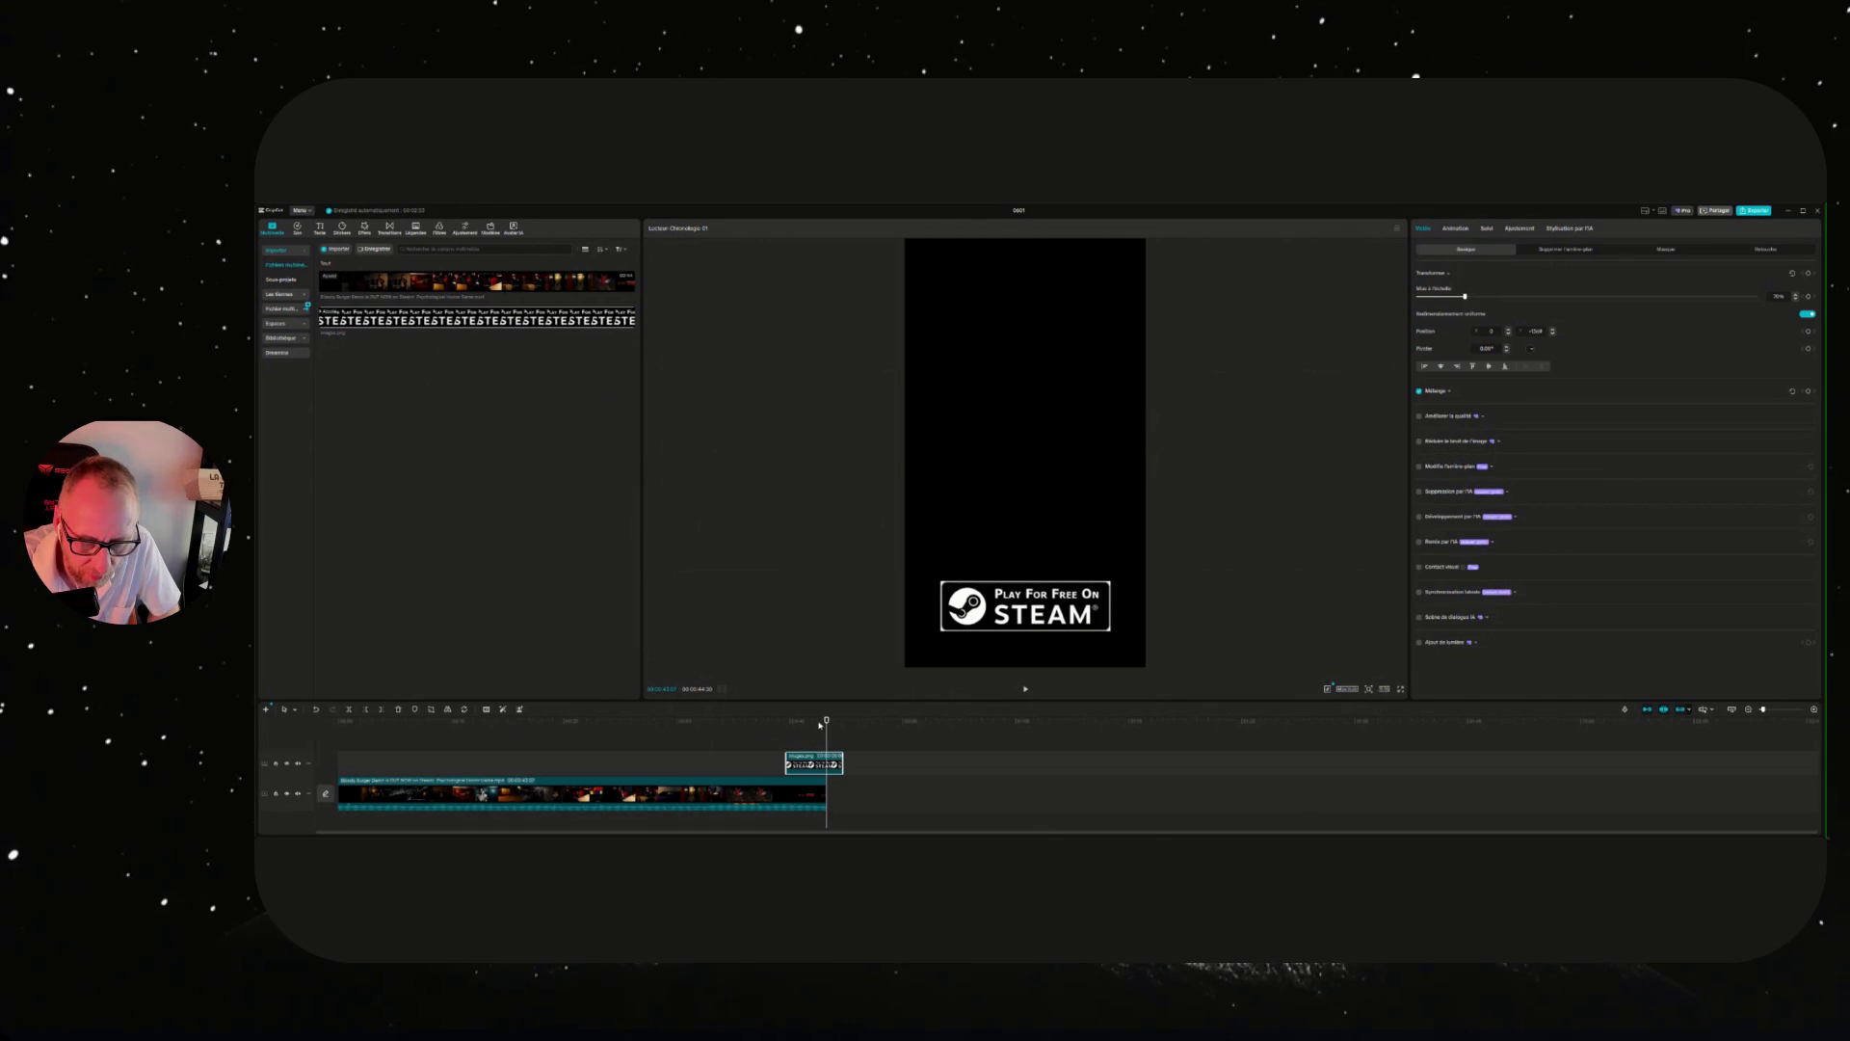
{"action": "mouse_move", "coordinate": [827, 721]}
{"action": "left_mouse_down"}
{"action": "mouse_move", "coordinate": [776, 721]}
{"action": "mouse_move", "coordinate": [811, 719]}
{"action": "left_mouse_up"}
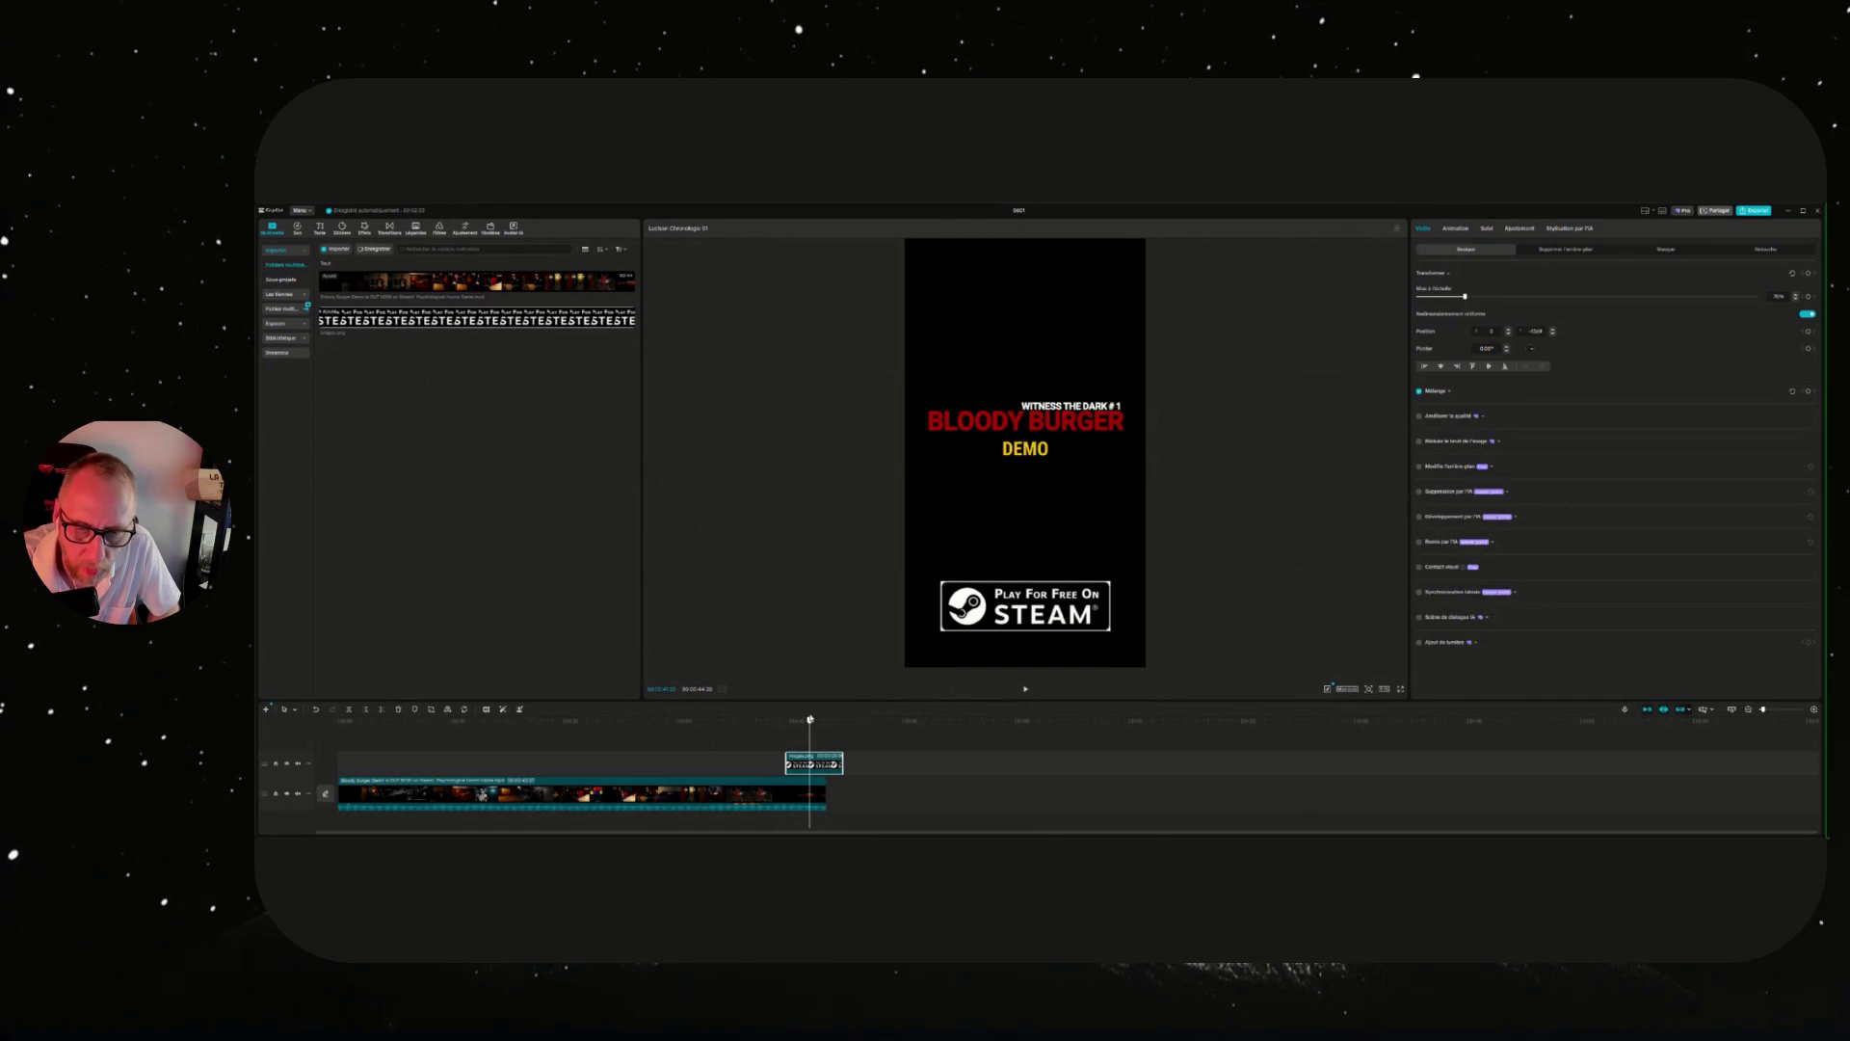
{"action": "left_click", "coordinate": [937, 582]}
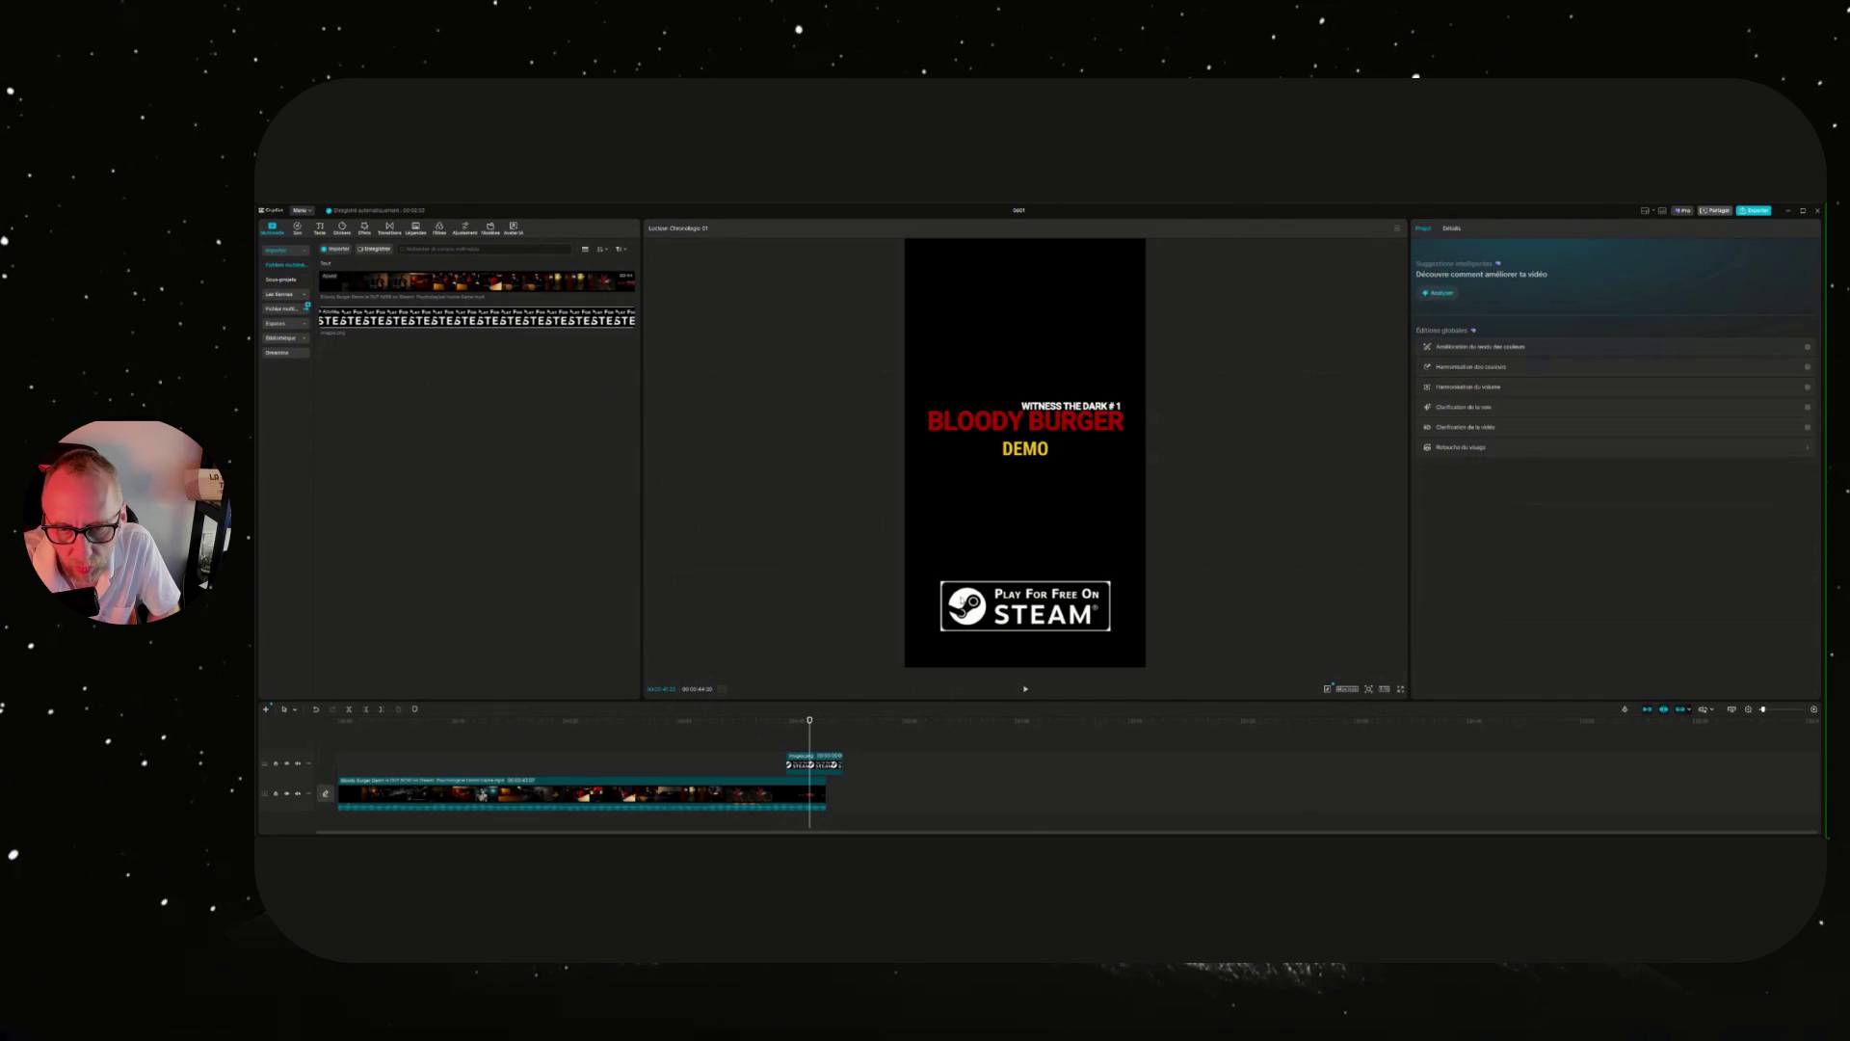
{"action": "left_click", "coordinate": [964, 599]}
{"action": "left_click_drag", "start_coordinate": [963, 599], "coordinate": [1024, 278]}
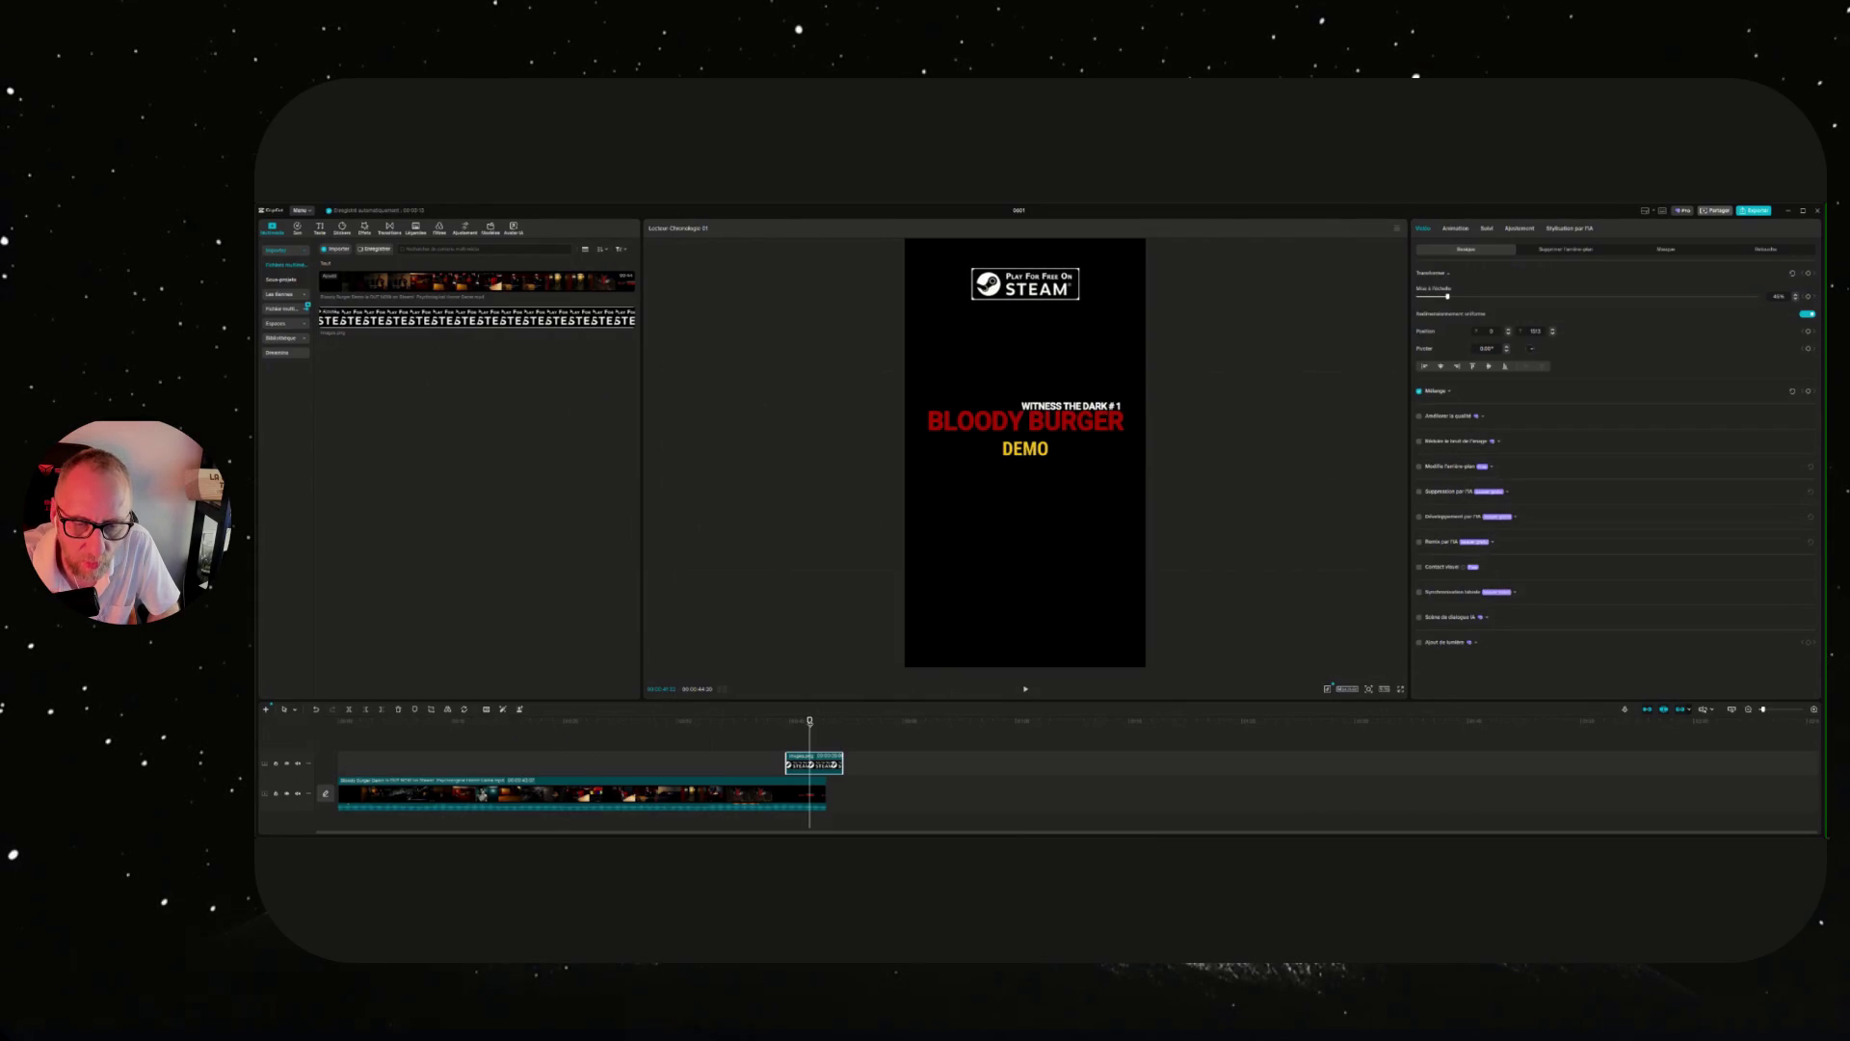
Stretch the Steam banner clip to span the trailer, starting just after the beginning.
{"action": "left_click_drag", "start_coordinate": [786, 762], "coordinate": [300, 754]}
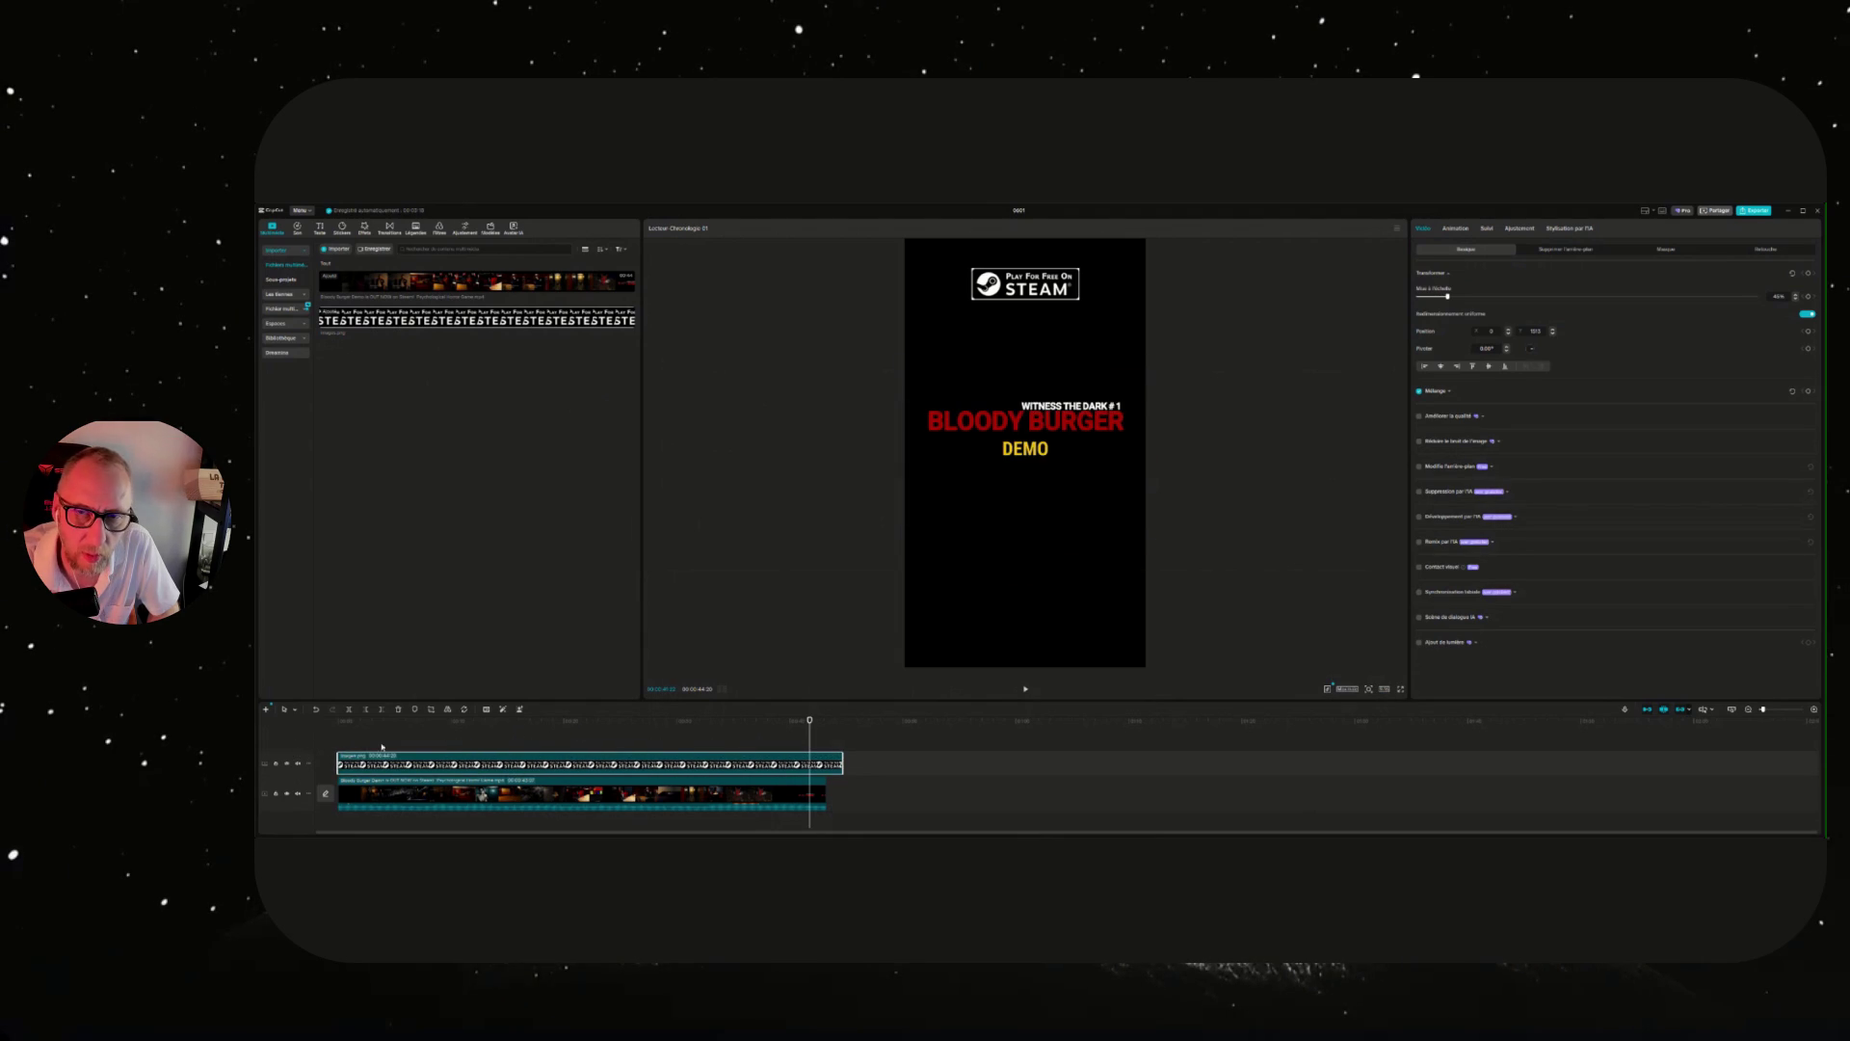
{"action": "left_click_drag", "start_coordinate": [842, 763], "coordinate": [819, 764]}
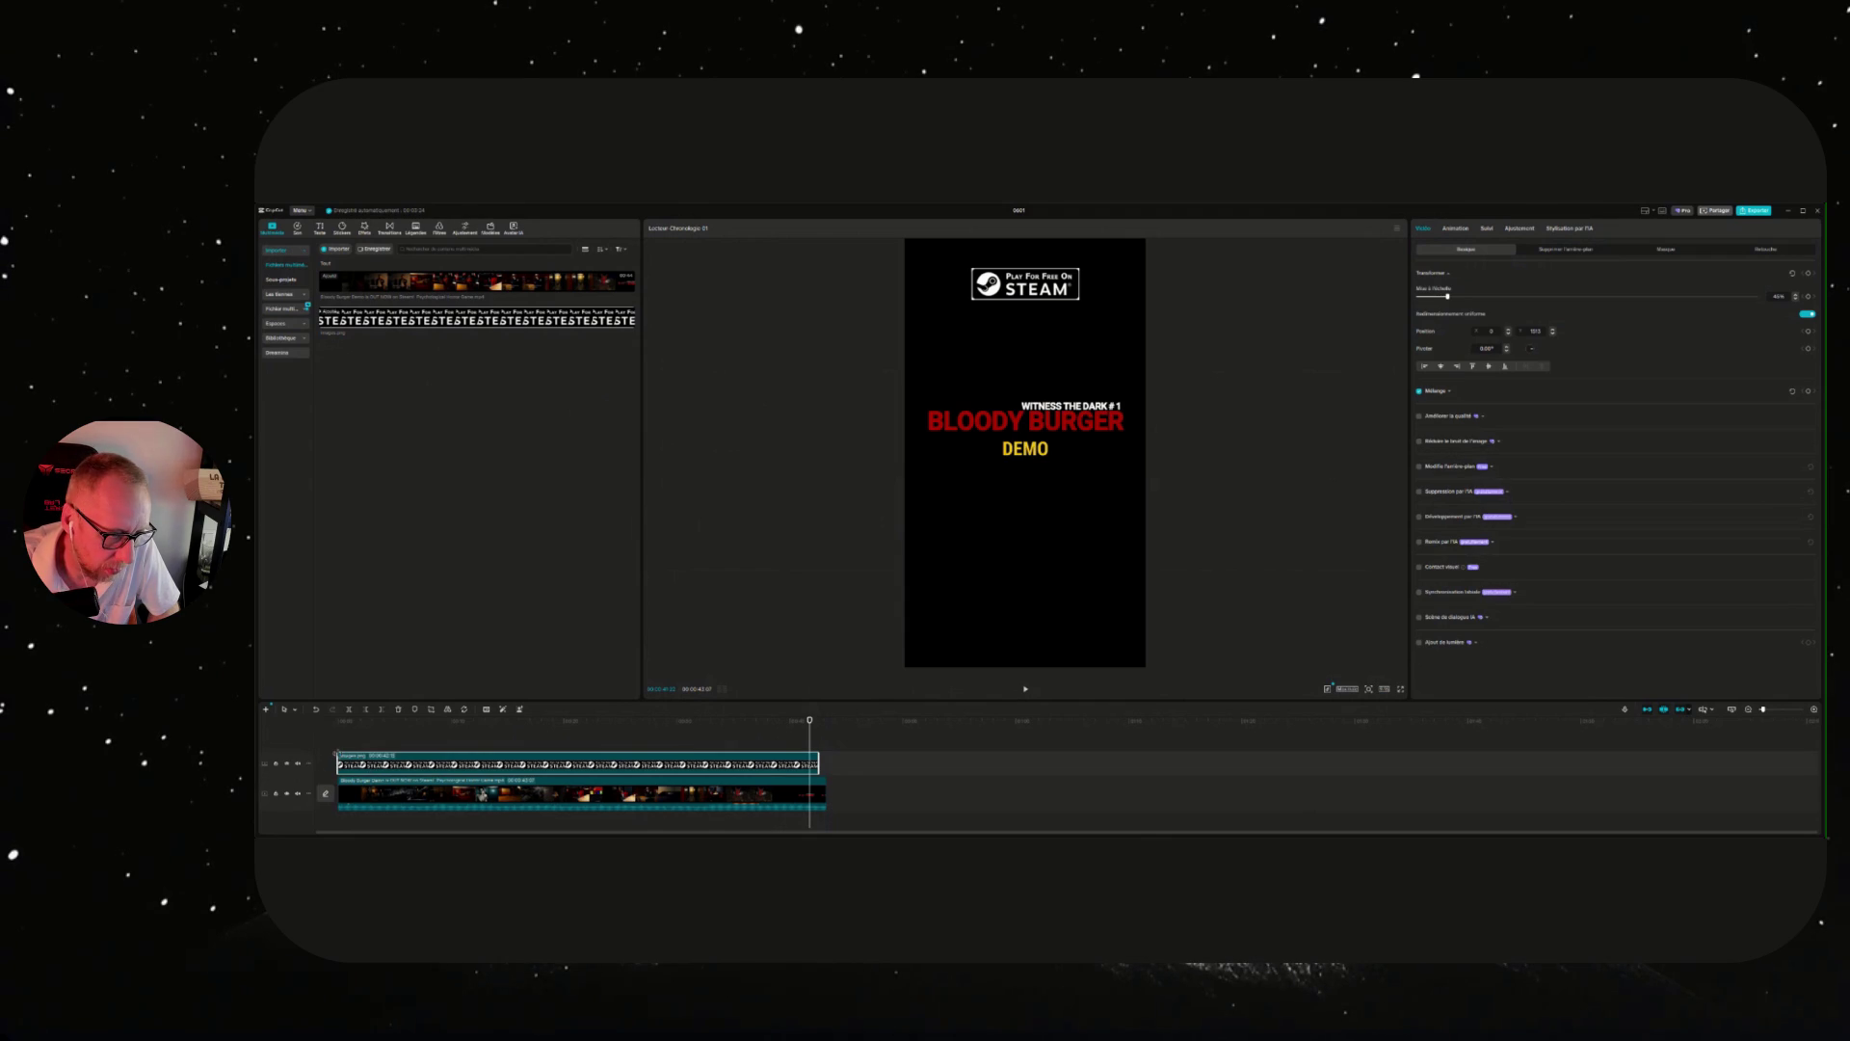
{"action": "left_click_drag", "start_coordinate": [339, 752], "coordinate": [348, 753]}
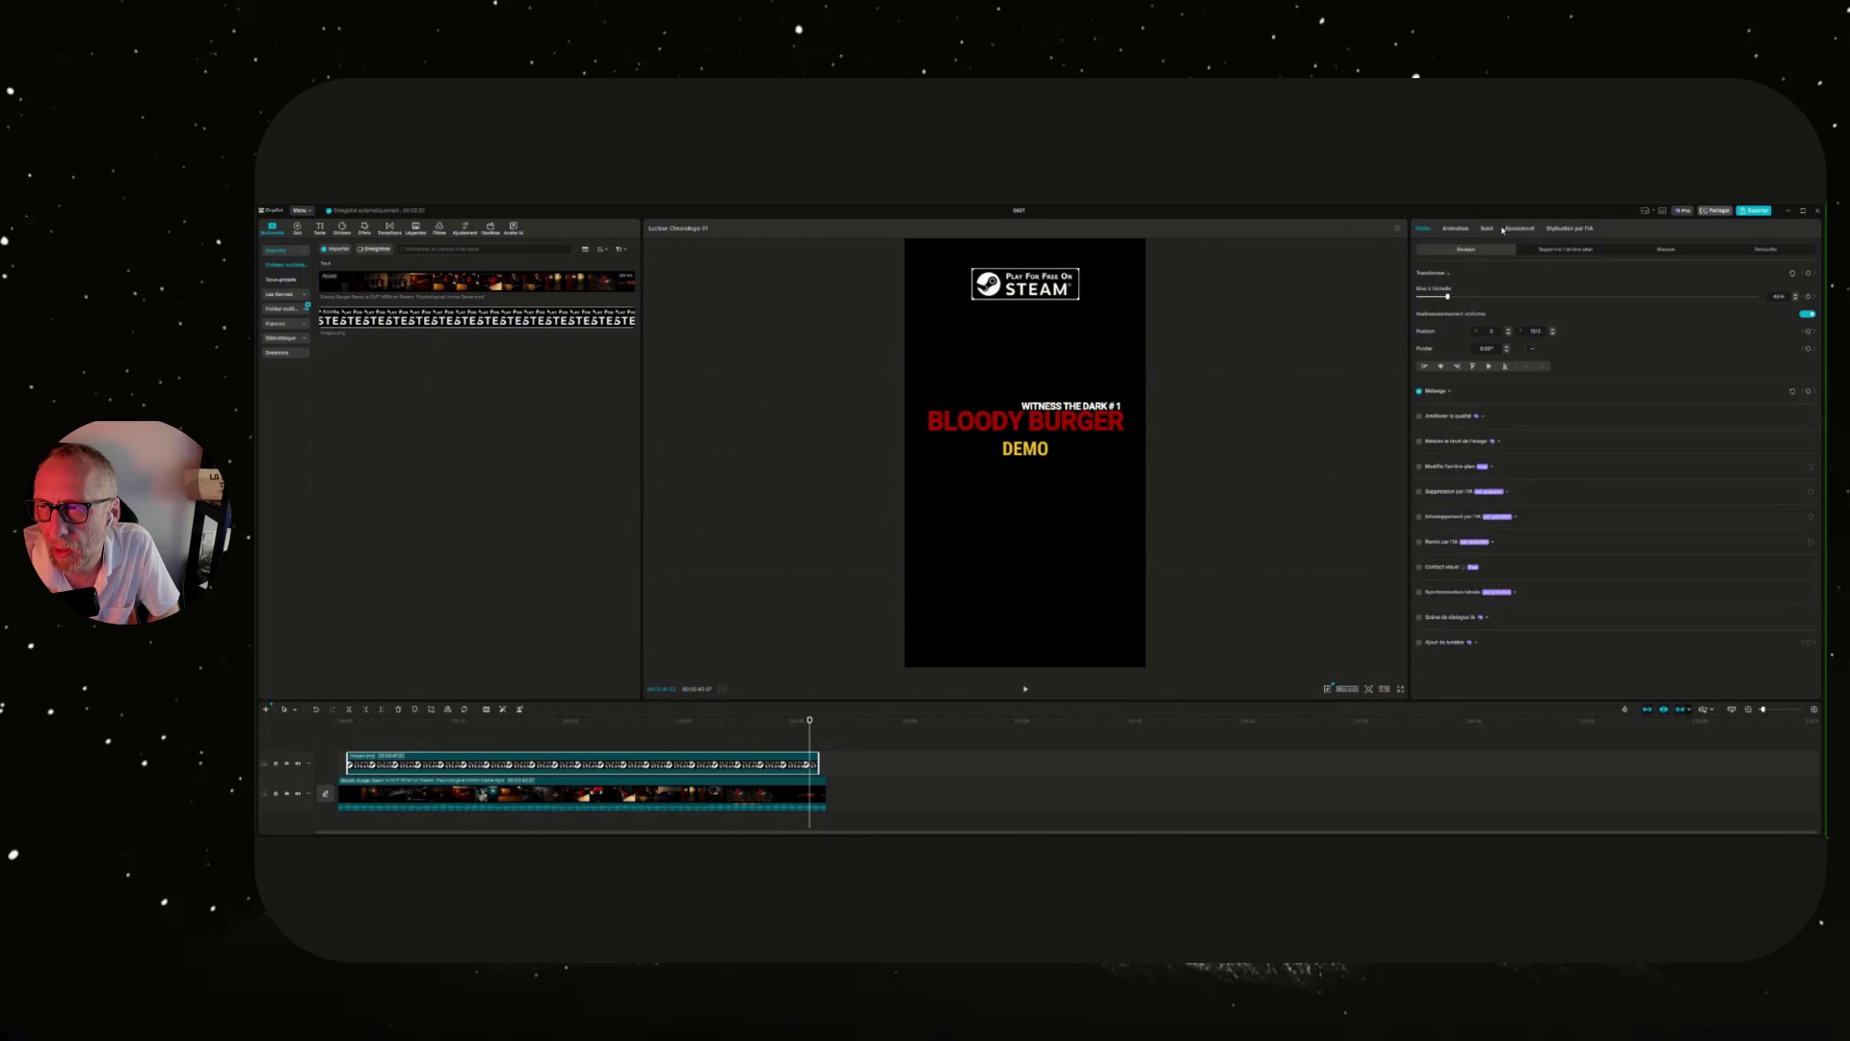
{"action": "left_click", "coordinate": [1458, 229]}
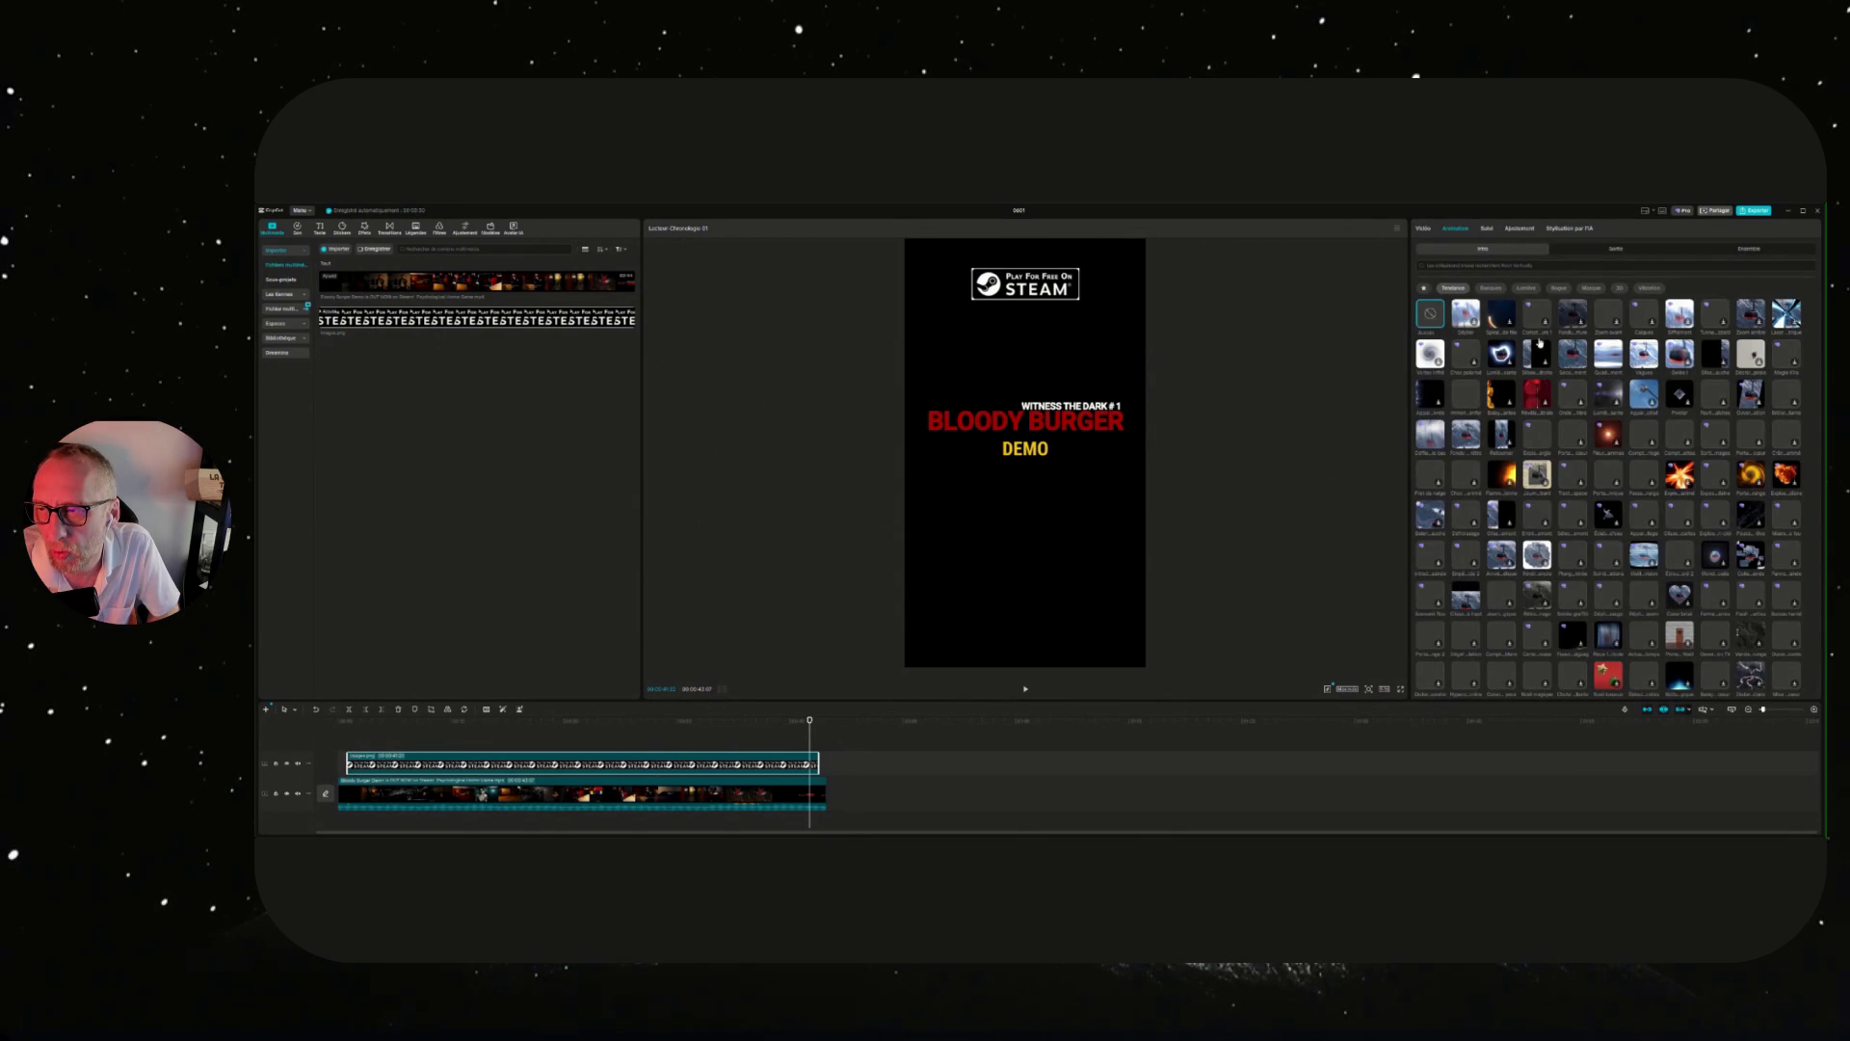
Try several intro animations on the Steam banner and apply the chosen one.
{"action": "left_click", "coordinate": [1573, 355]}
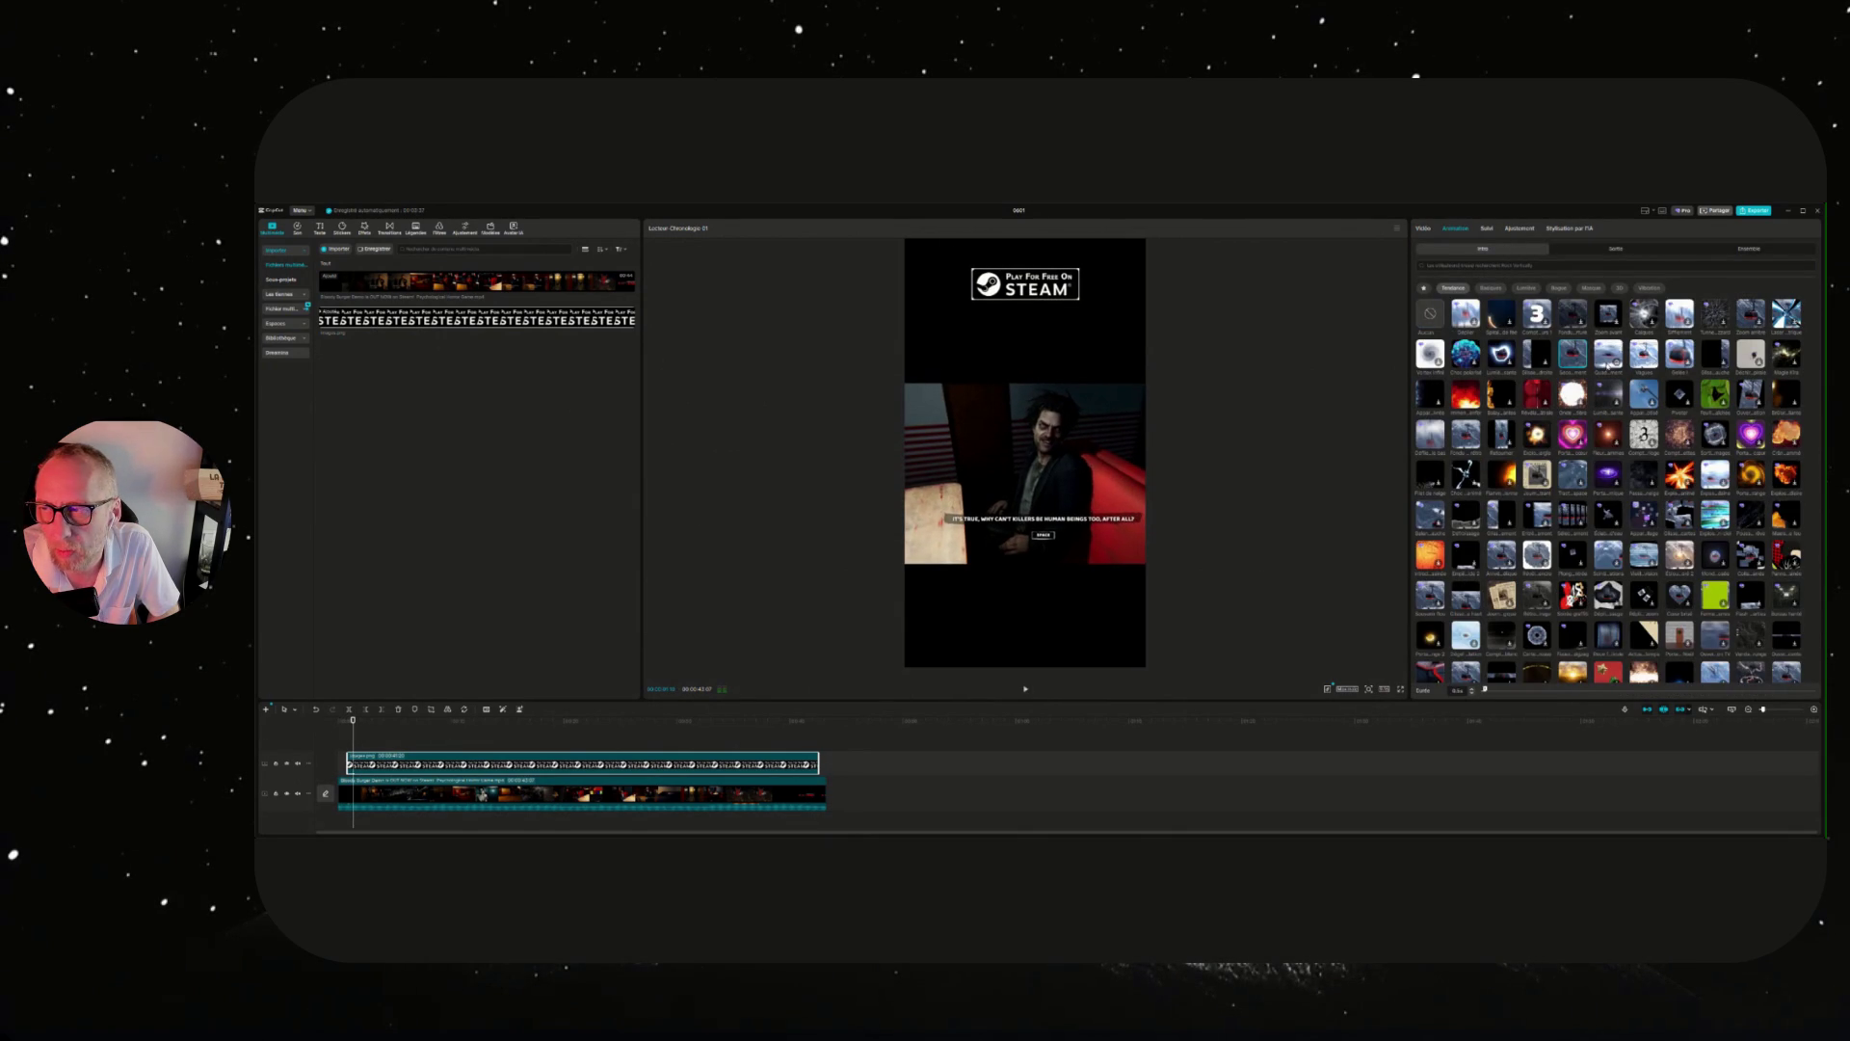
{"action": "left_click", "coordinate": [1644, 354]}
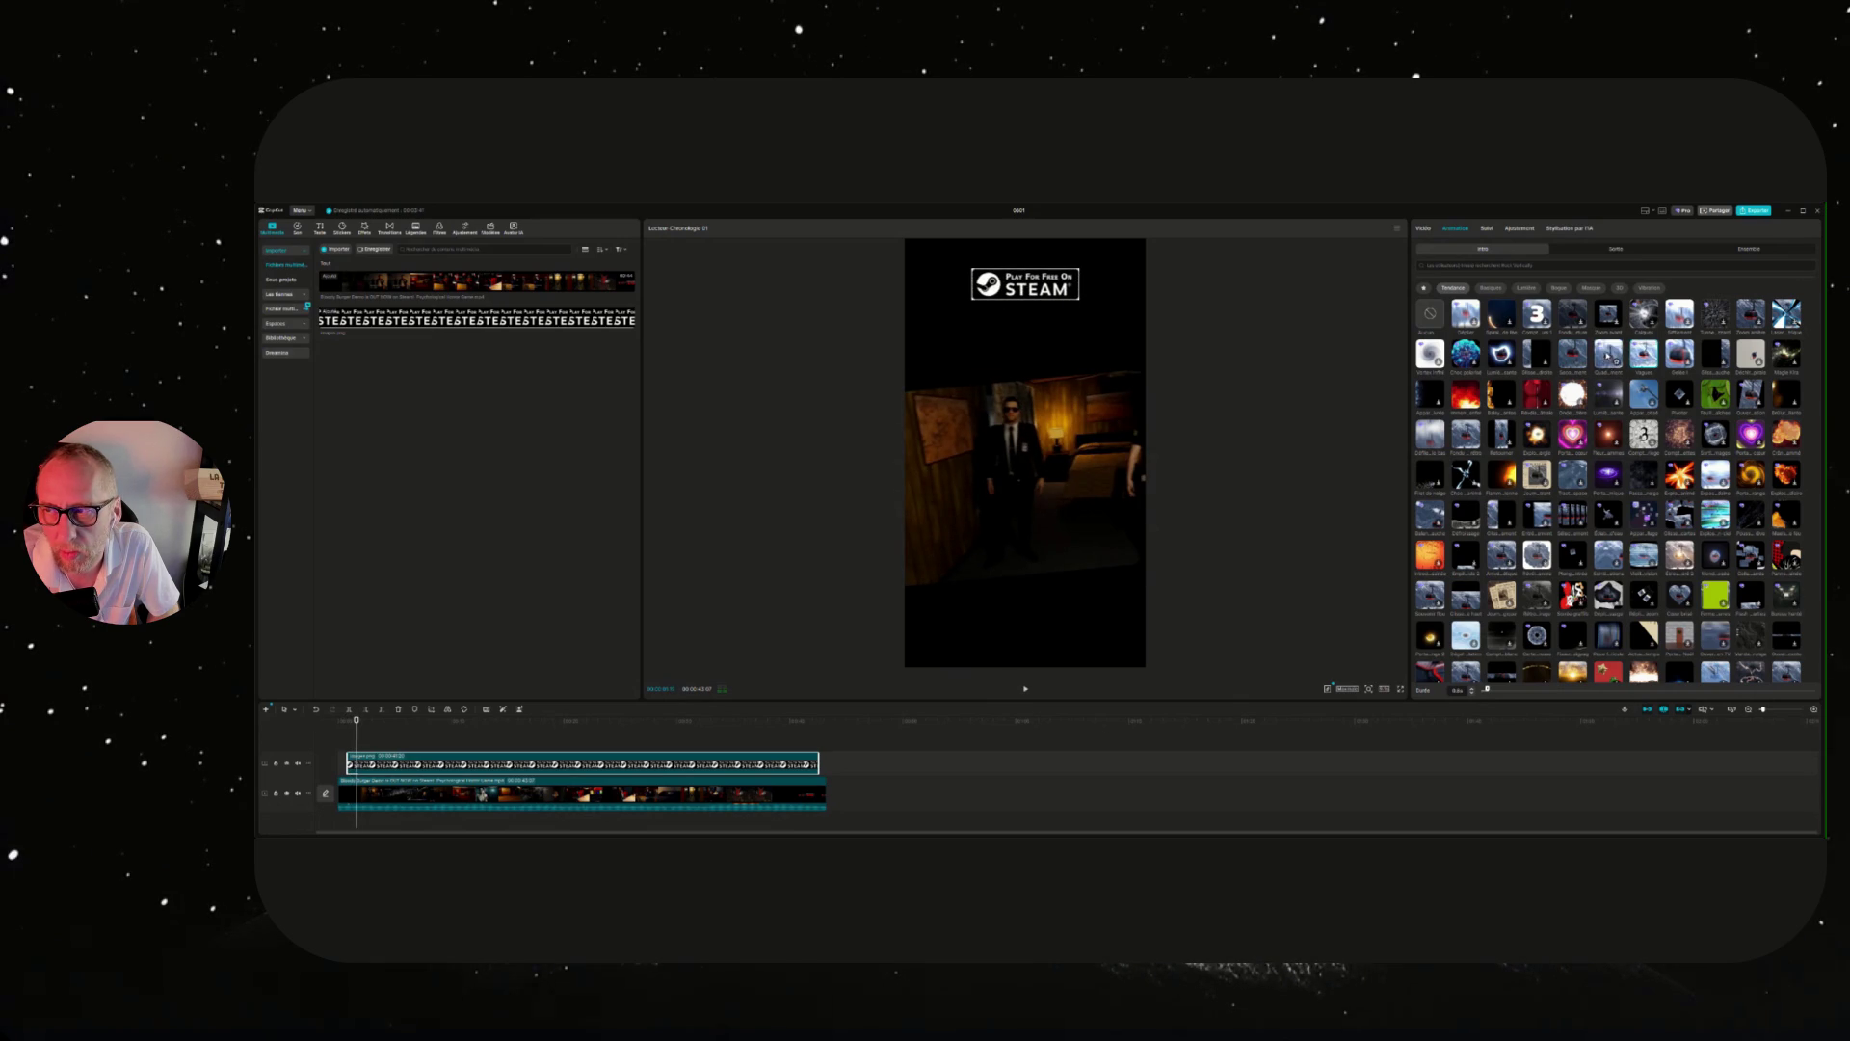
{"action": "left_click", "coordinate": [1608, 355]}
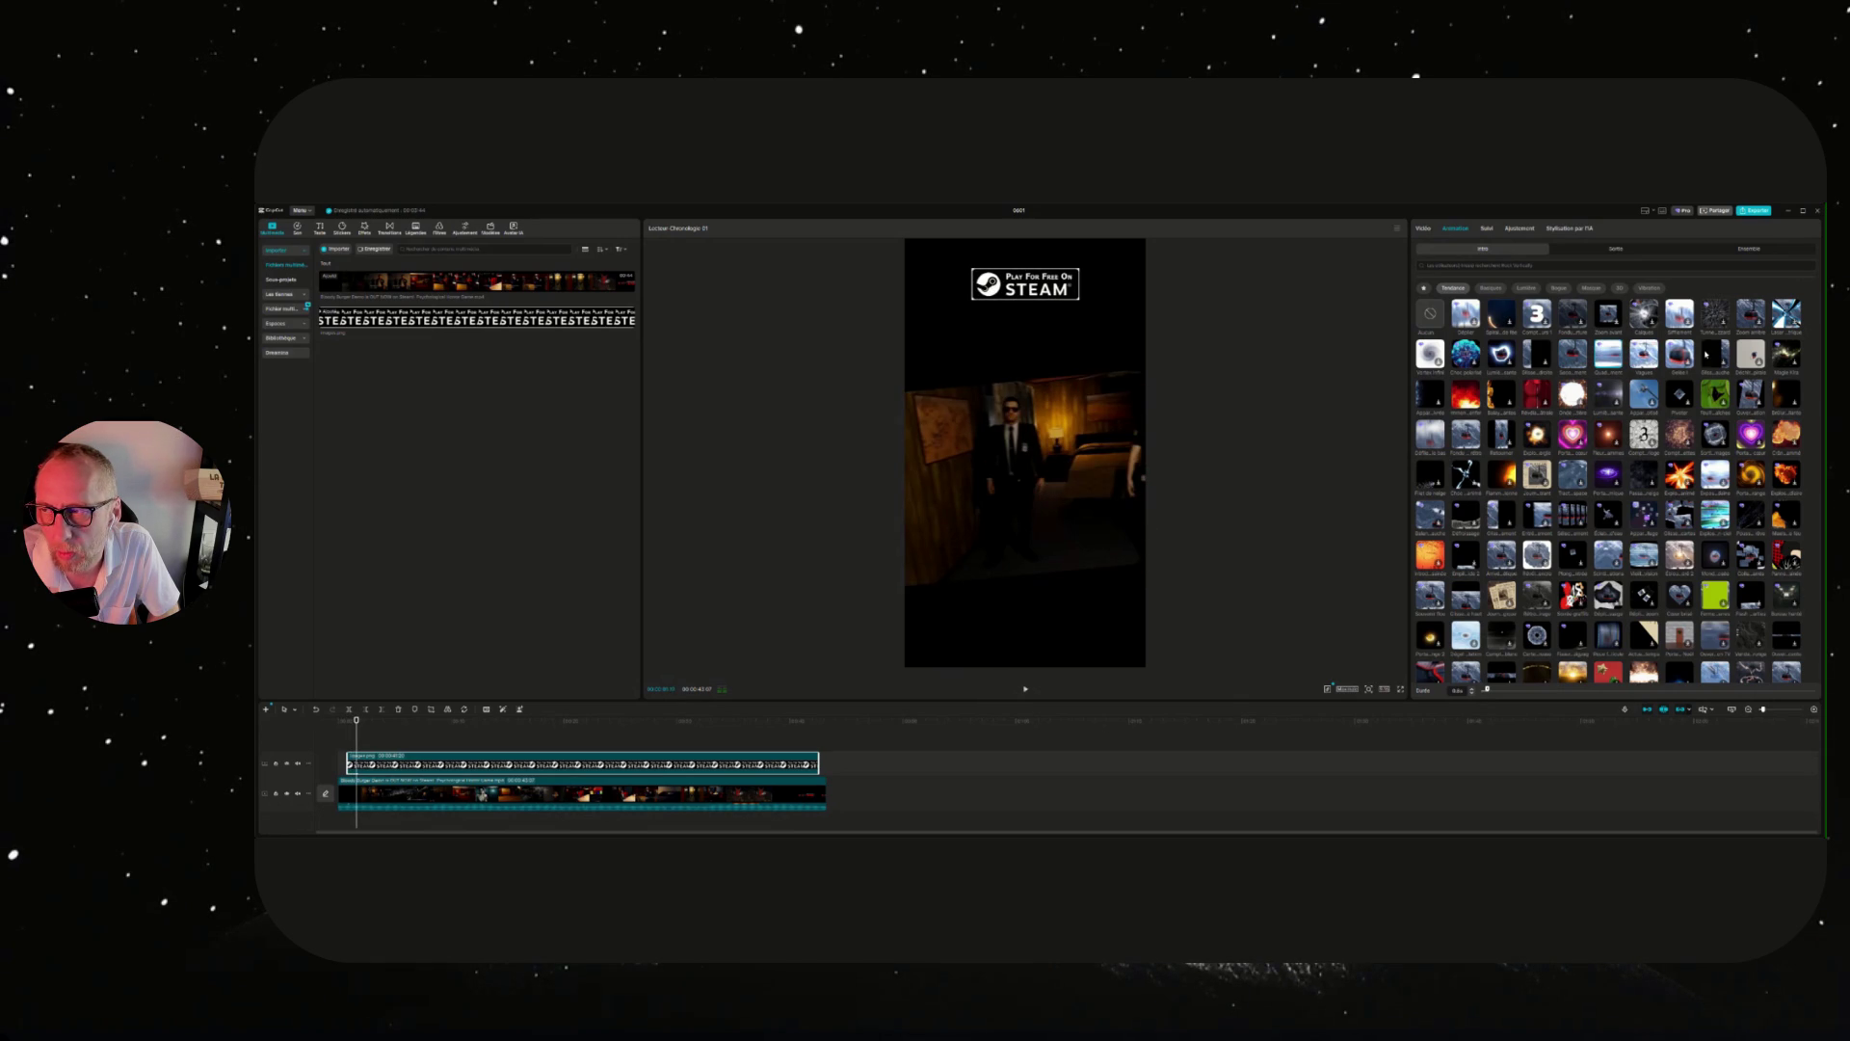
{"action": "left_click", "coordinate": [1715, 355]}
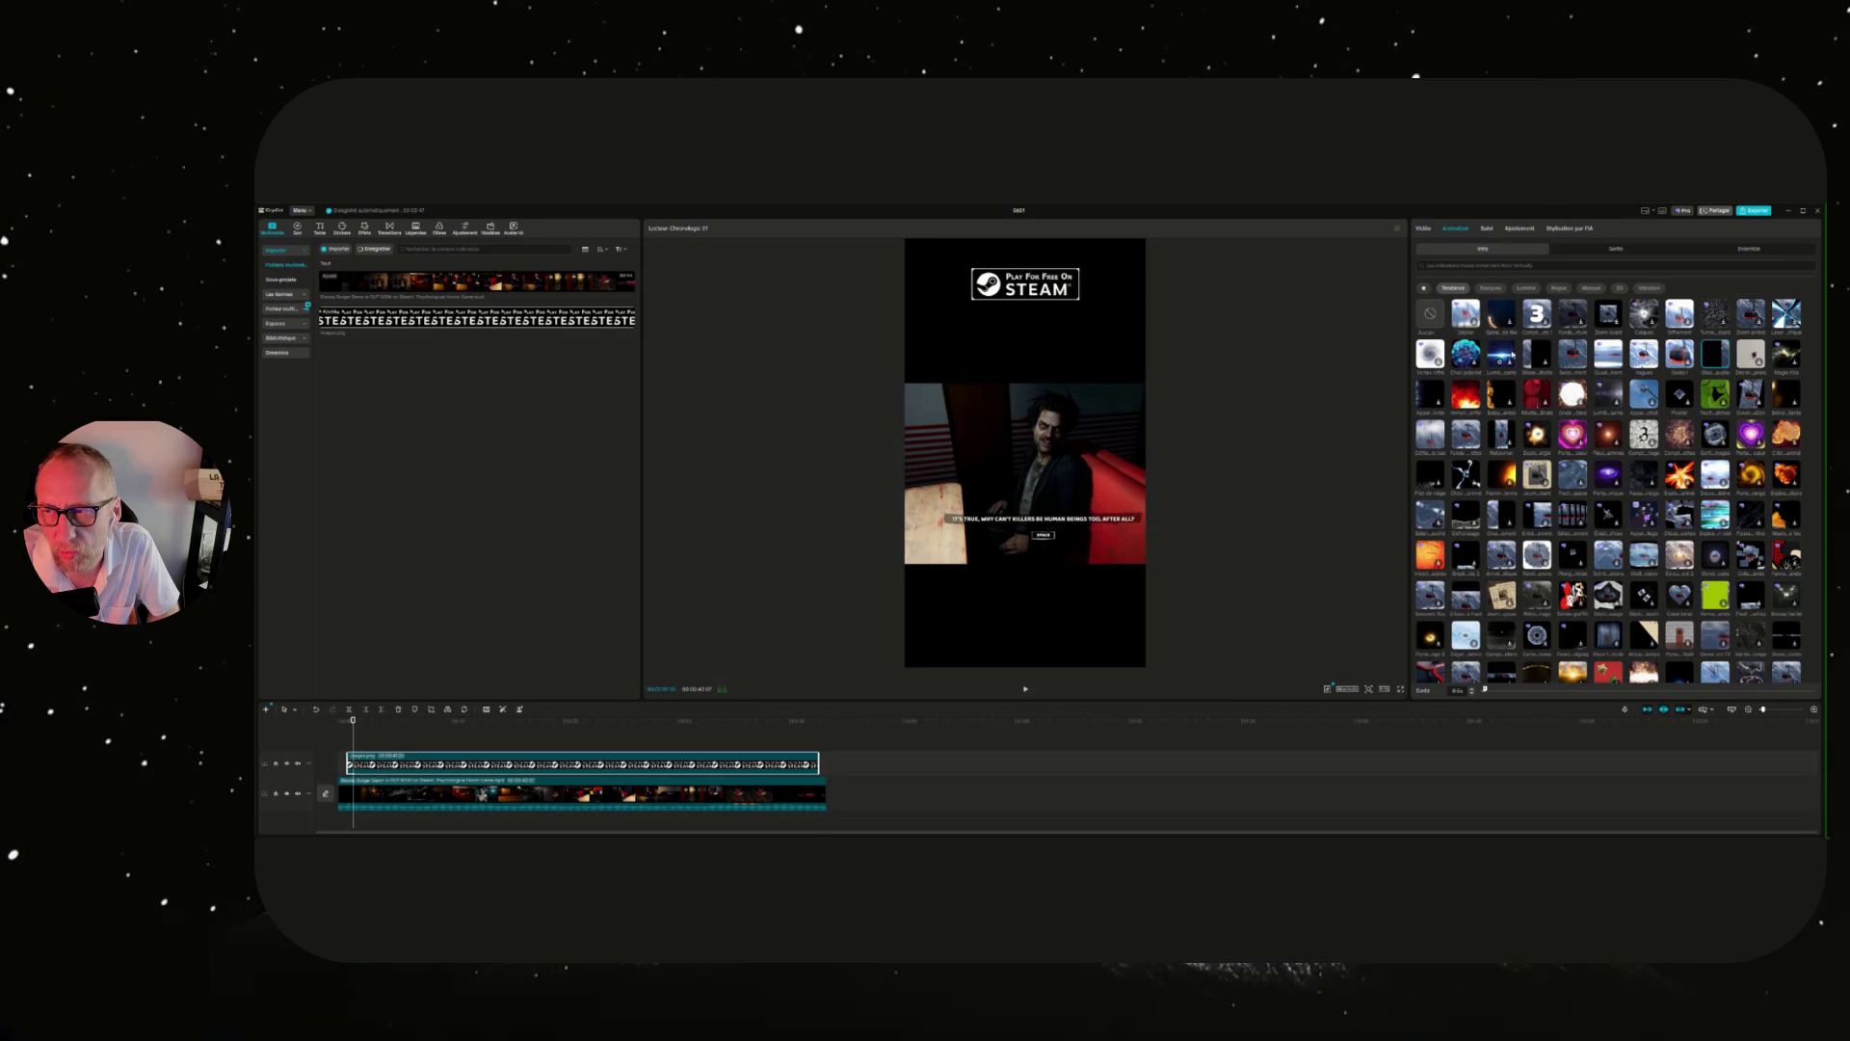
{"action": "left_click", "coordinate": [1573, 354]}
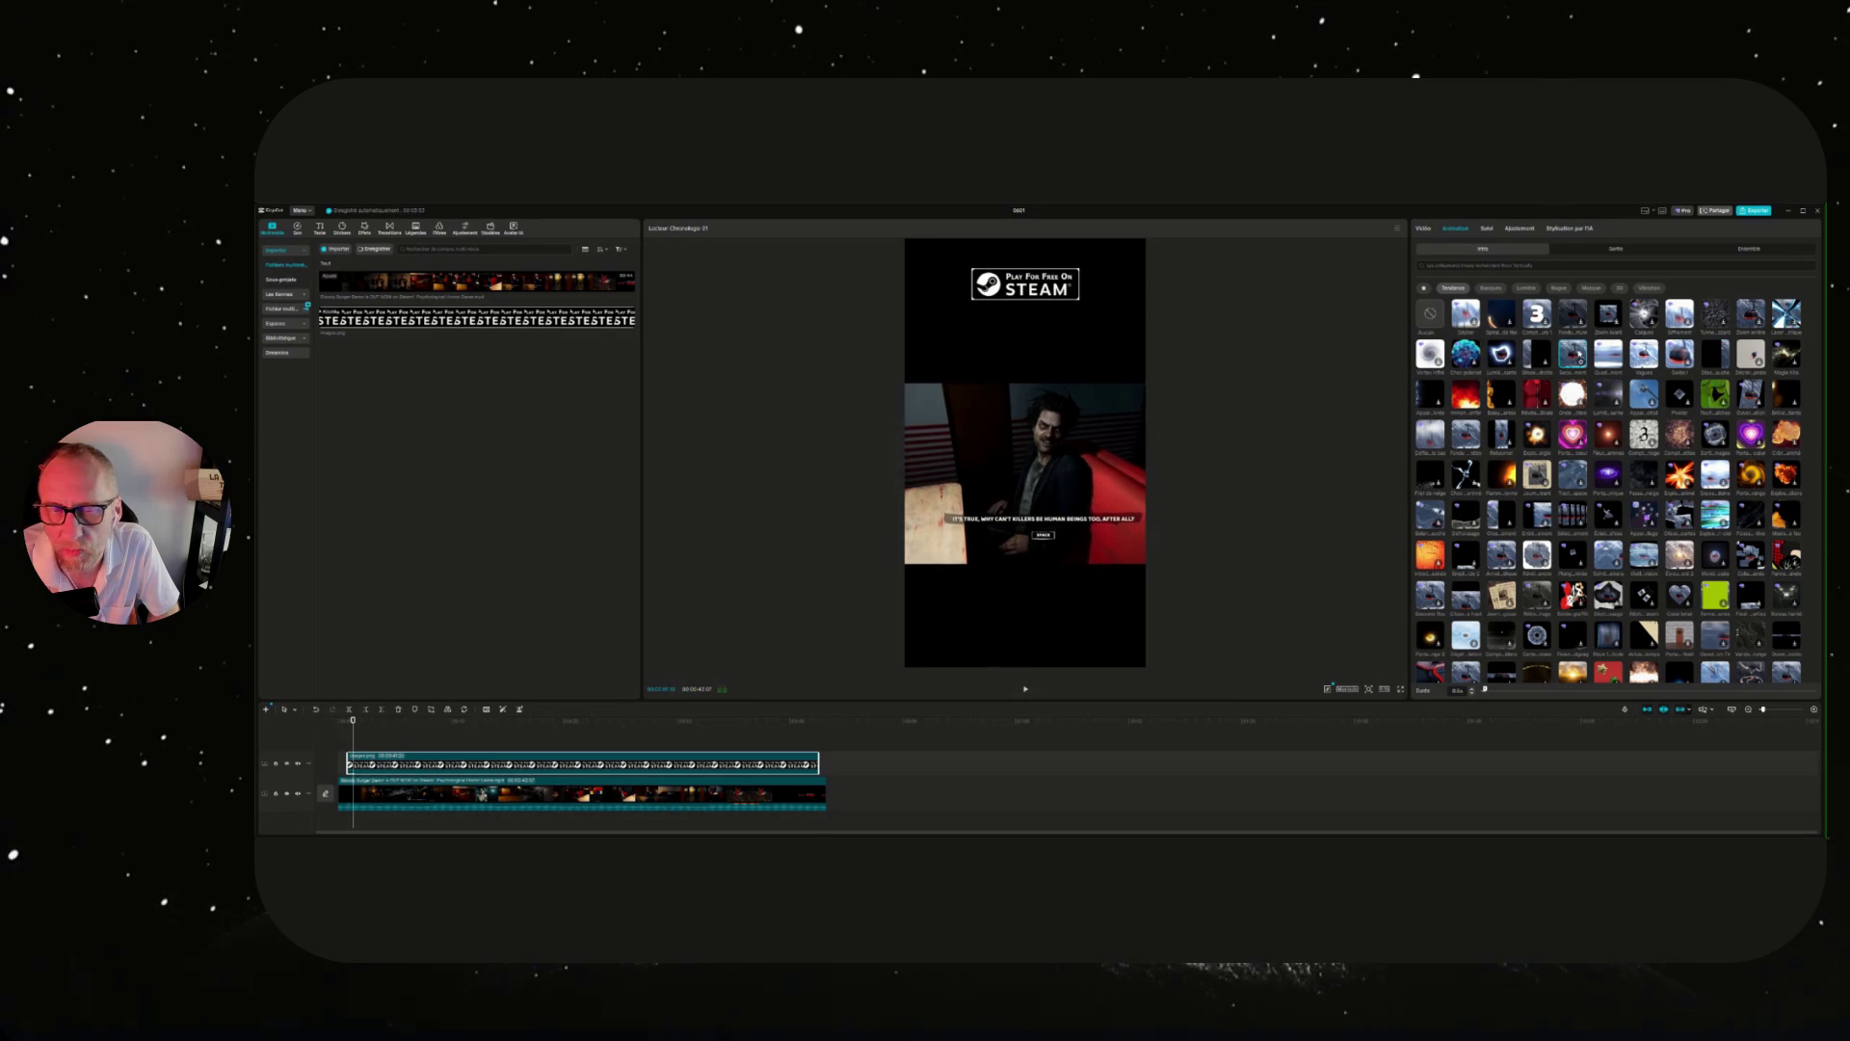
Apply an exit animation to the title near its end, then return to the timeline start.
{"action": "left_click_drag", "start_coordinate": [796, 721], "coordinate": [818, 721]}
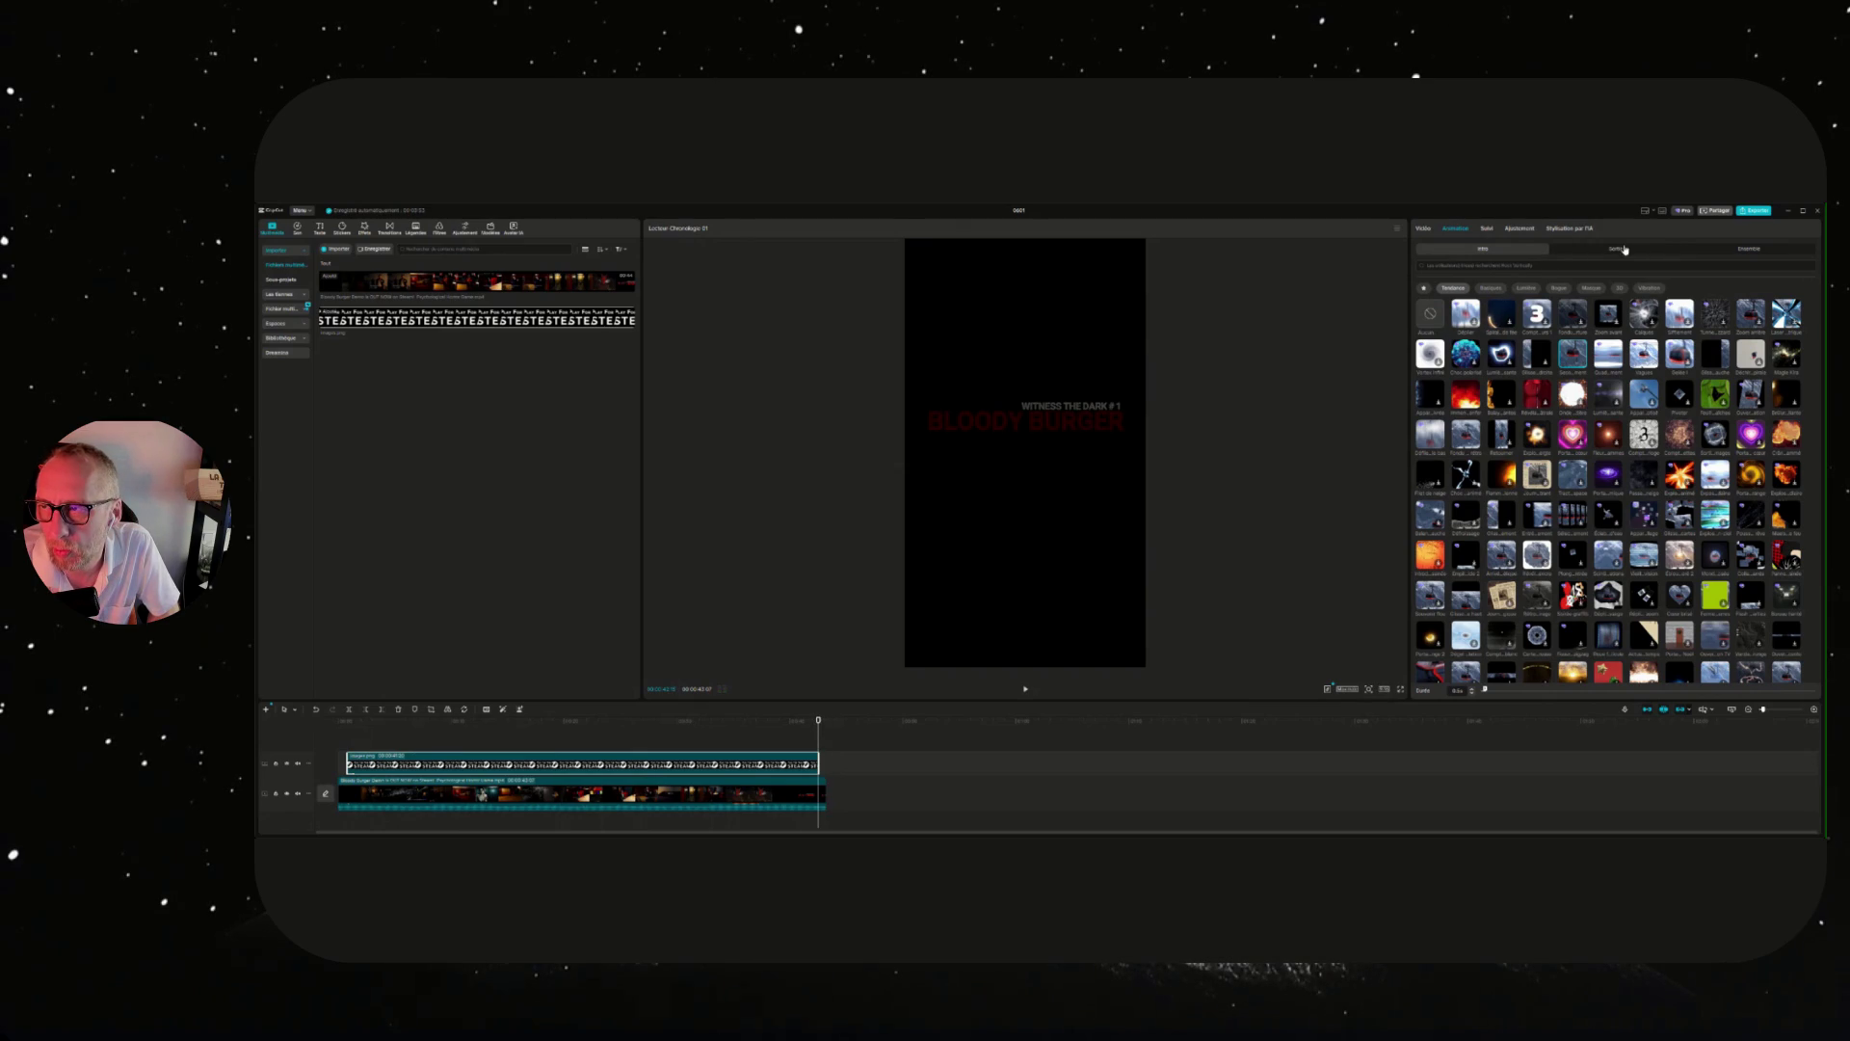
{"action": "left_click", "coordinate": [1624, 249]}
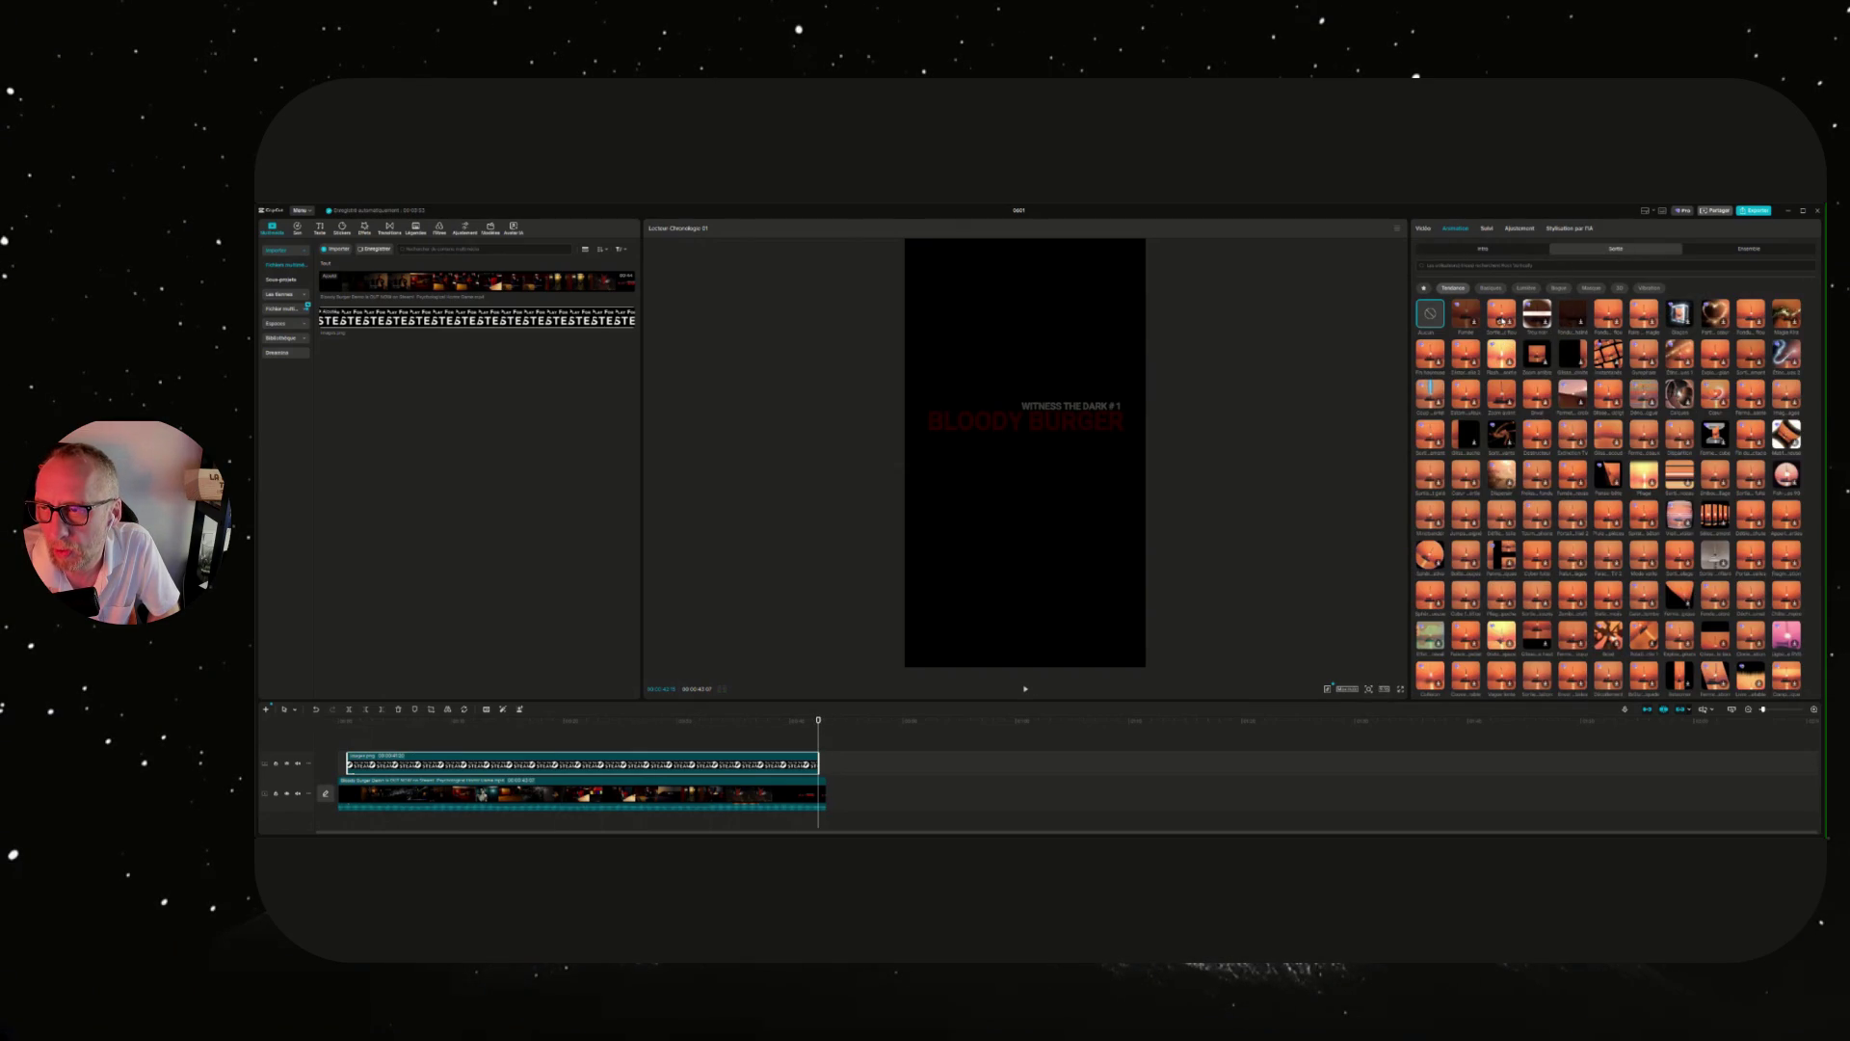
{"action": "left_click", "coordinate": [1502, 318]}
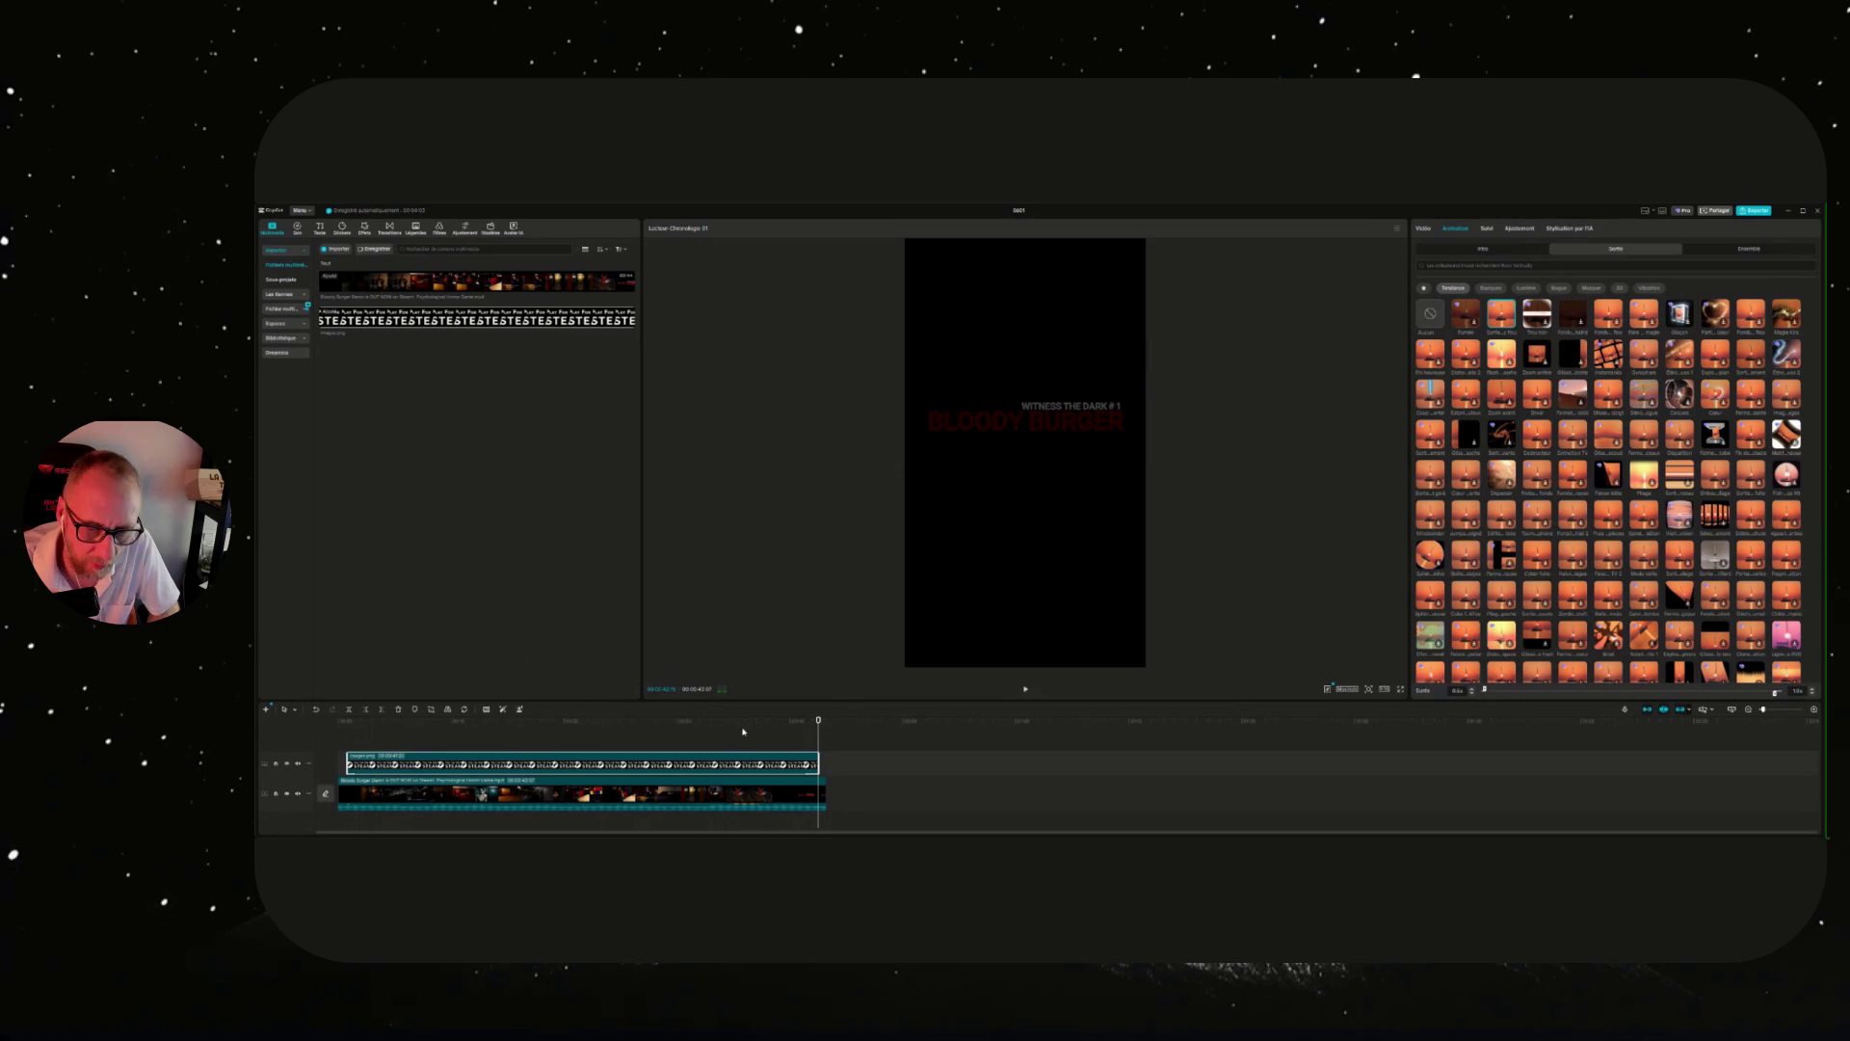
{"action": "left_click", "coordinate": [337, 721]}
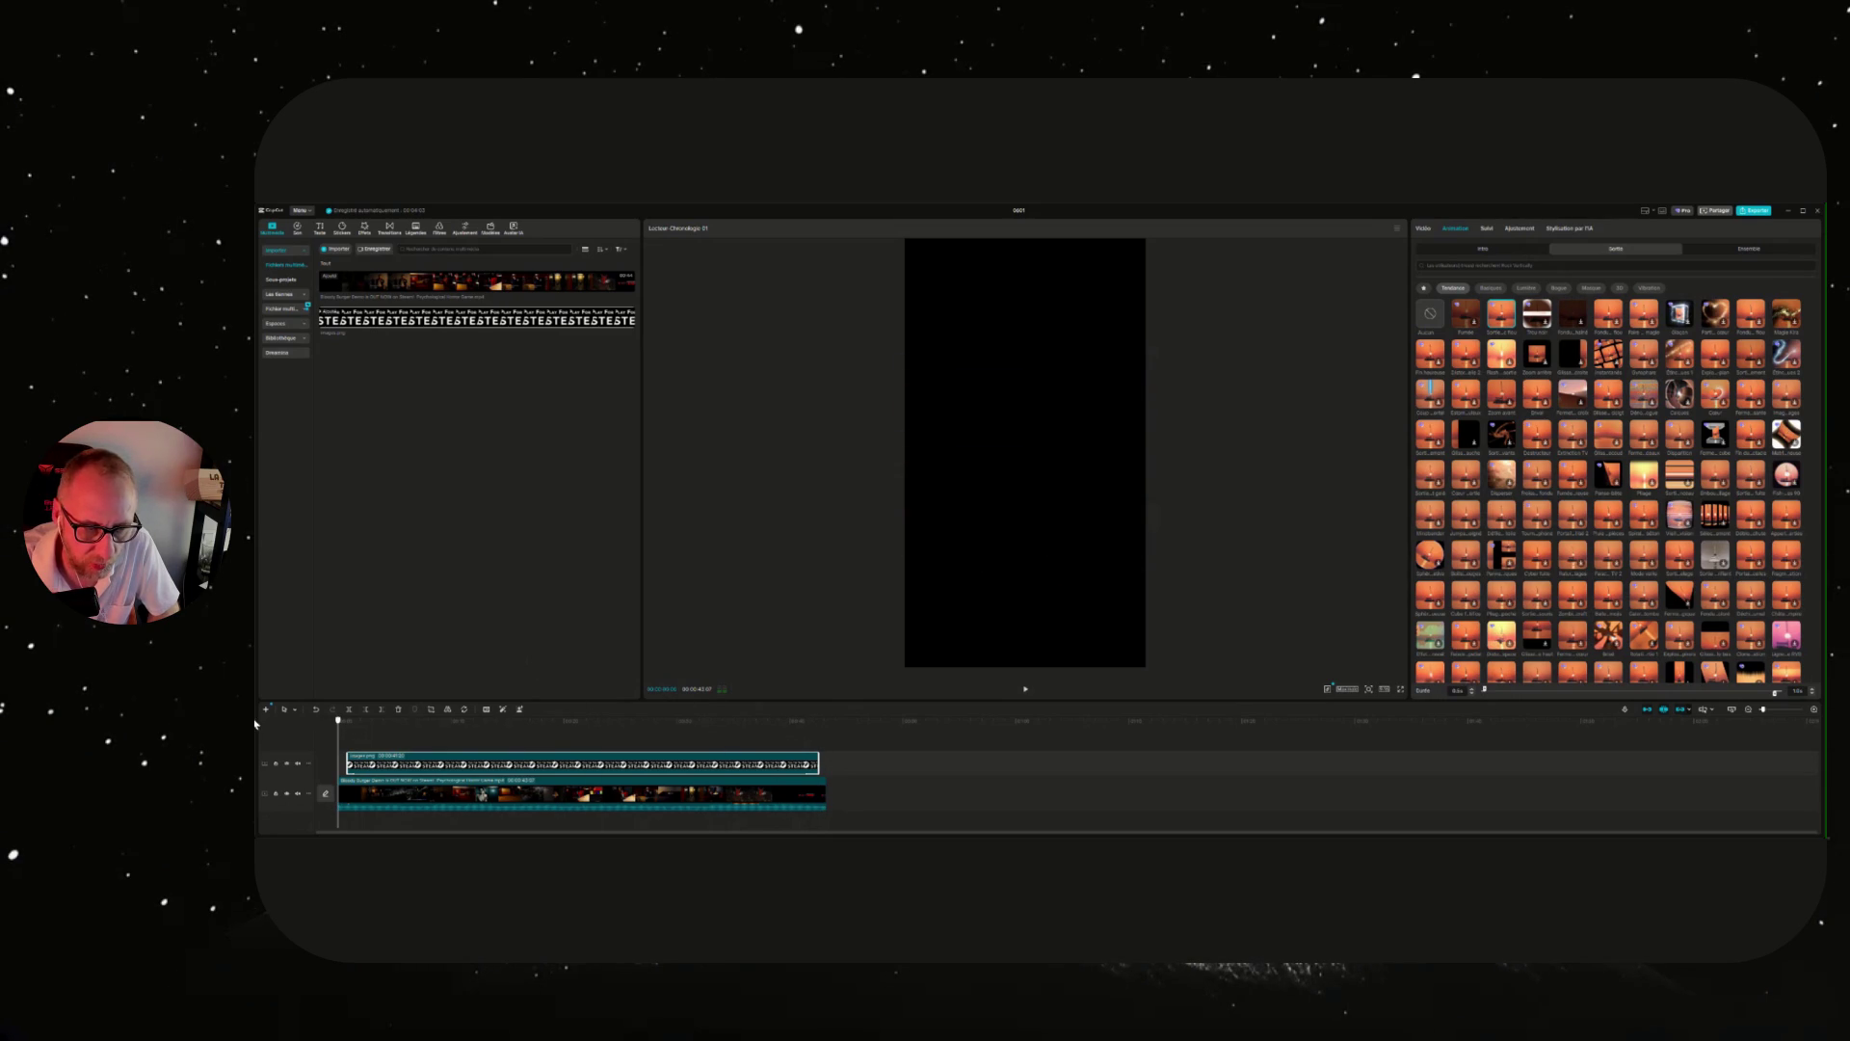
Play the finished vertical trailer from the start, then minimize CapCut.
{"action": "left_click", "coordinate": [1029, 688]}
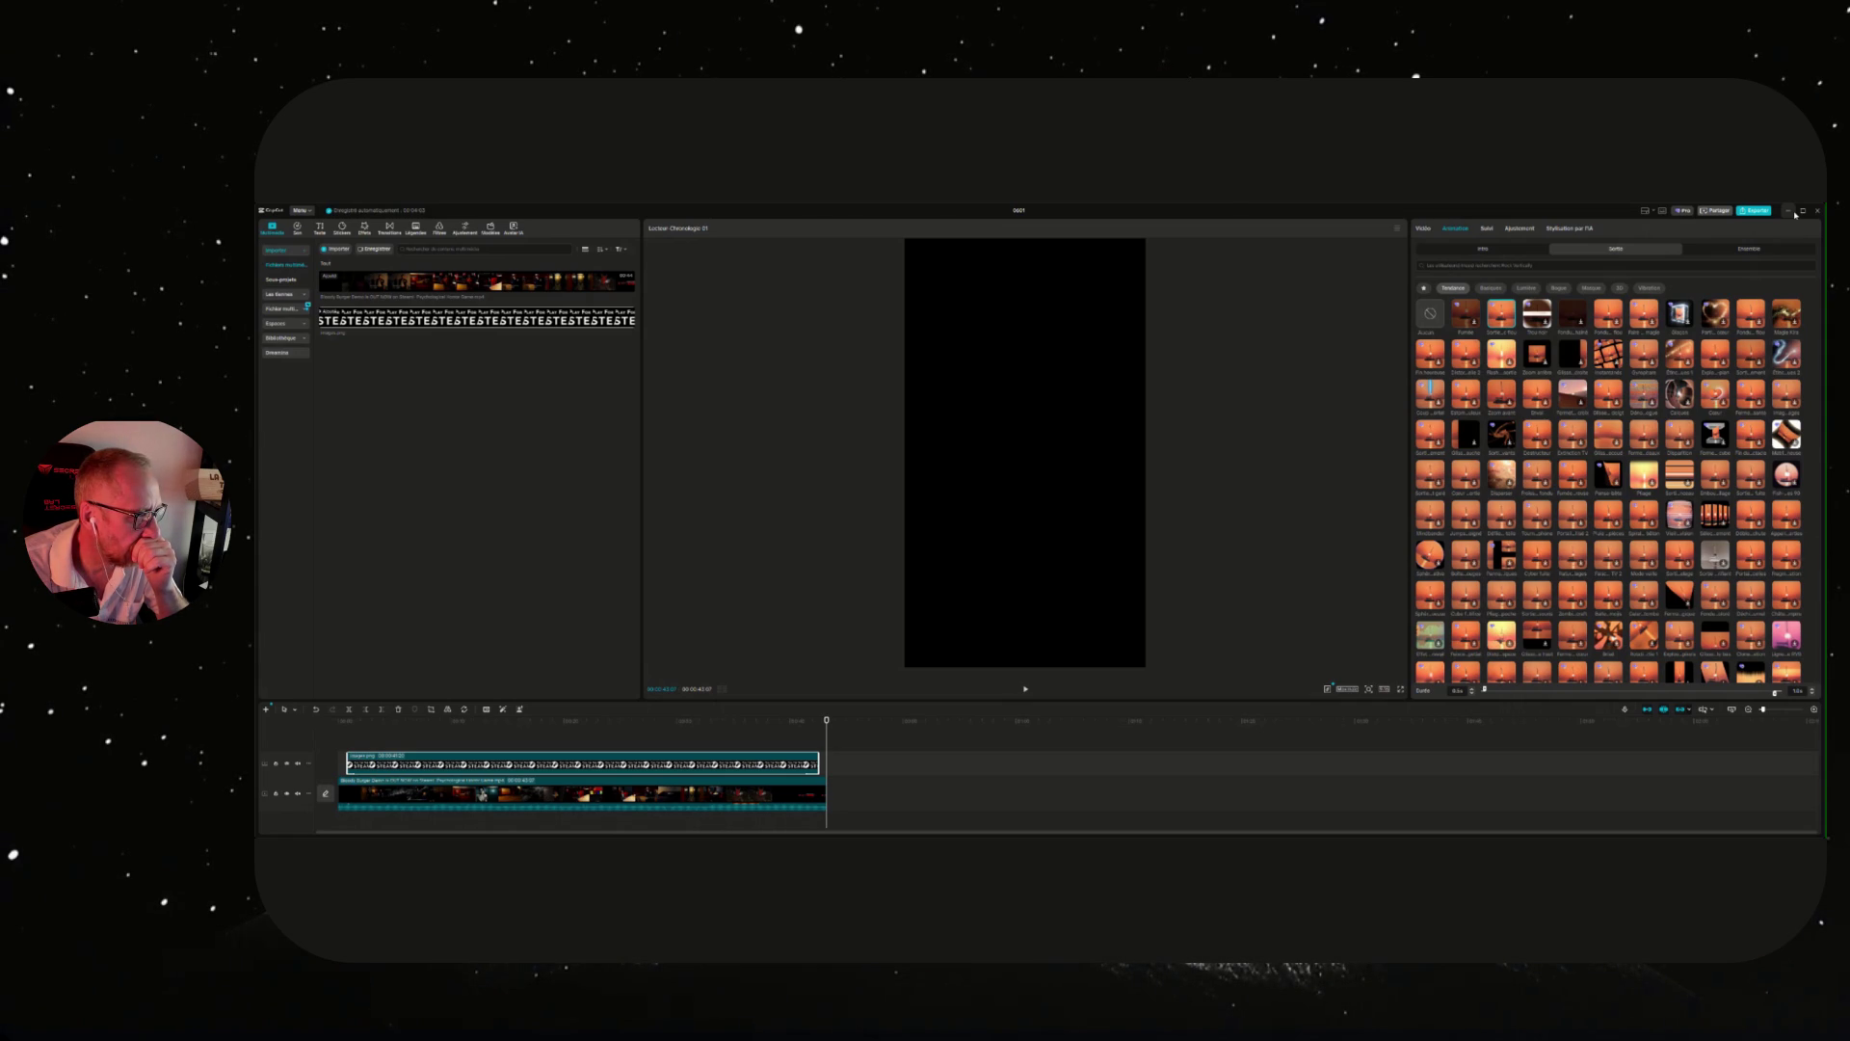
{"action": "left_click", "coordinate": [1794, 213]}
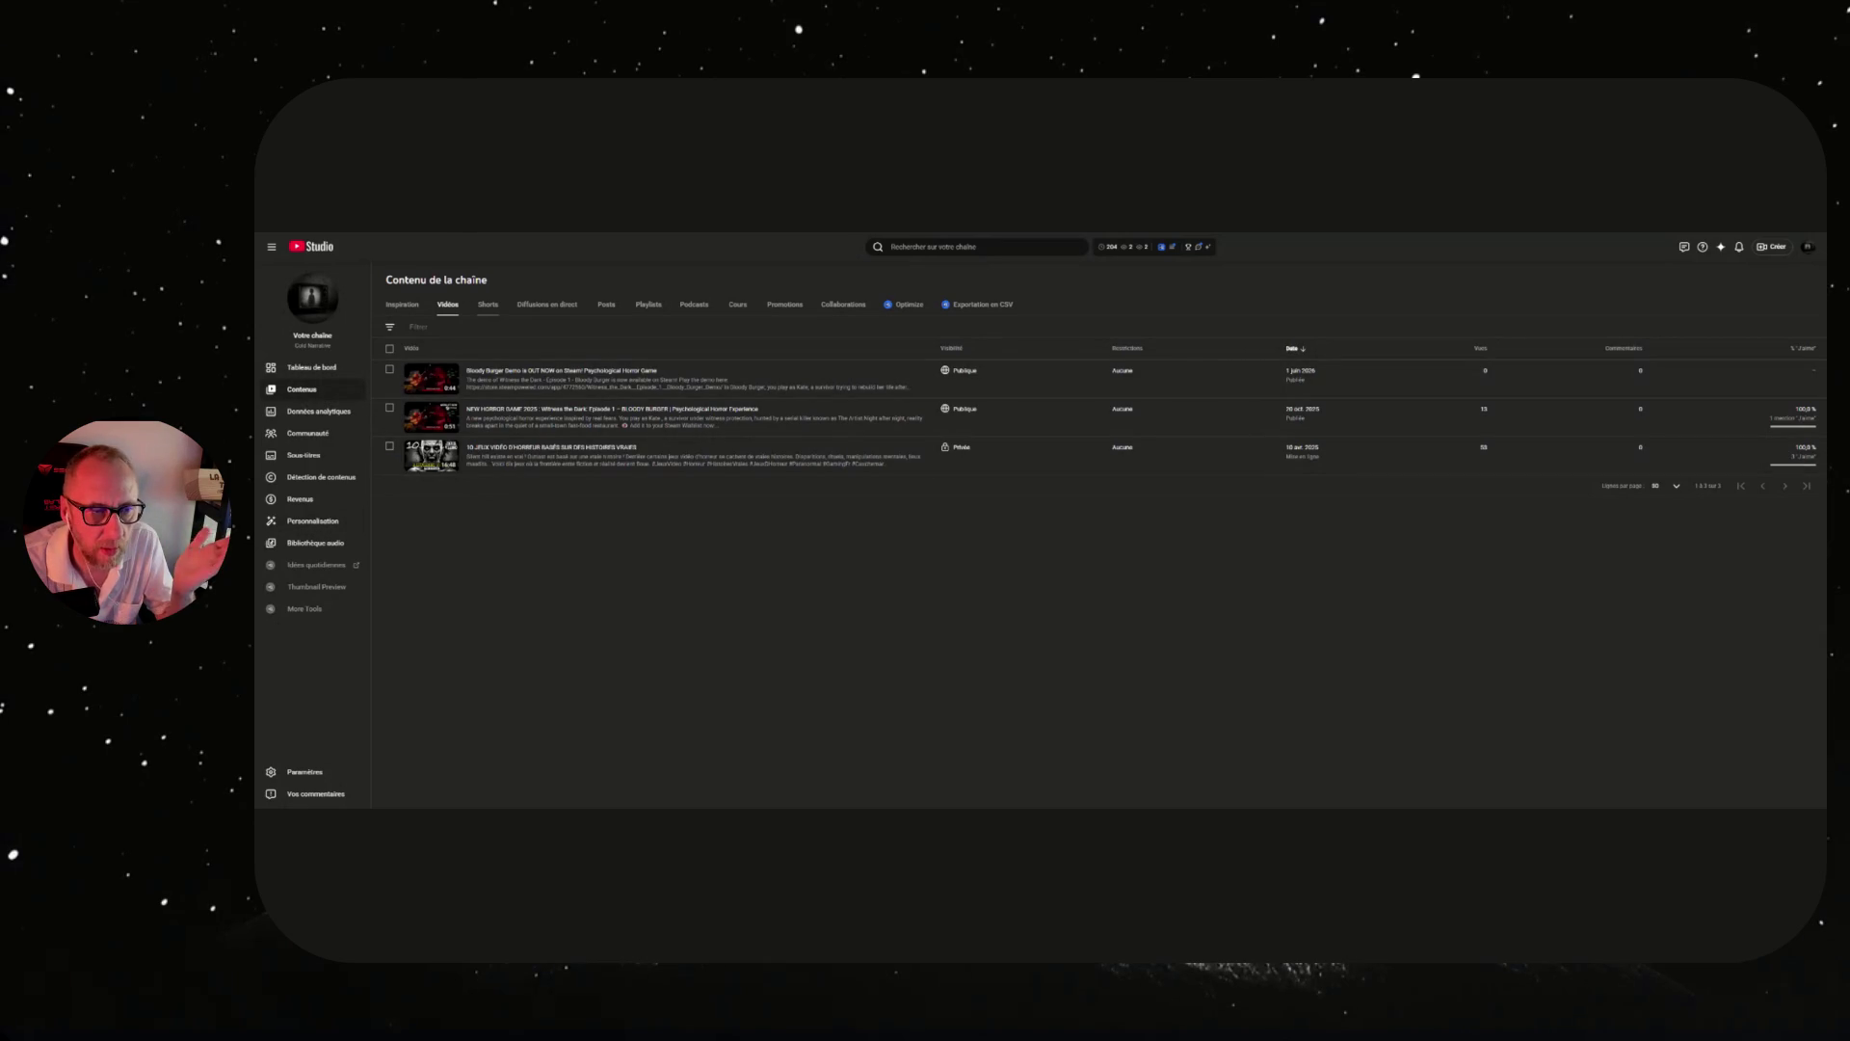
In the Shorts tab, change the public Witness the Dark Short to Non répertoriée and save.
{"action": "left_click", "coordinate": [489, 306]}
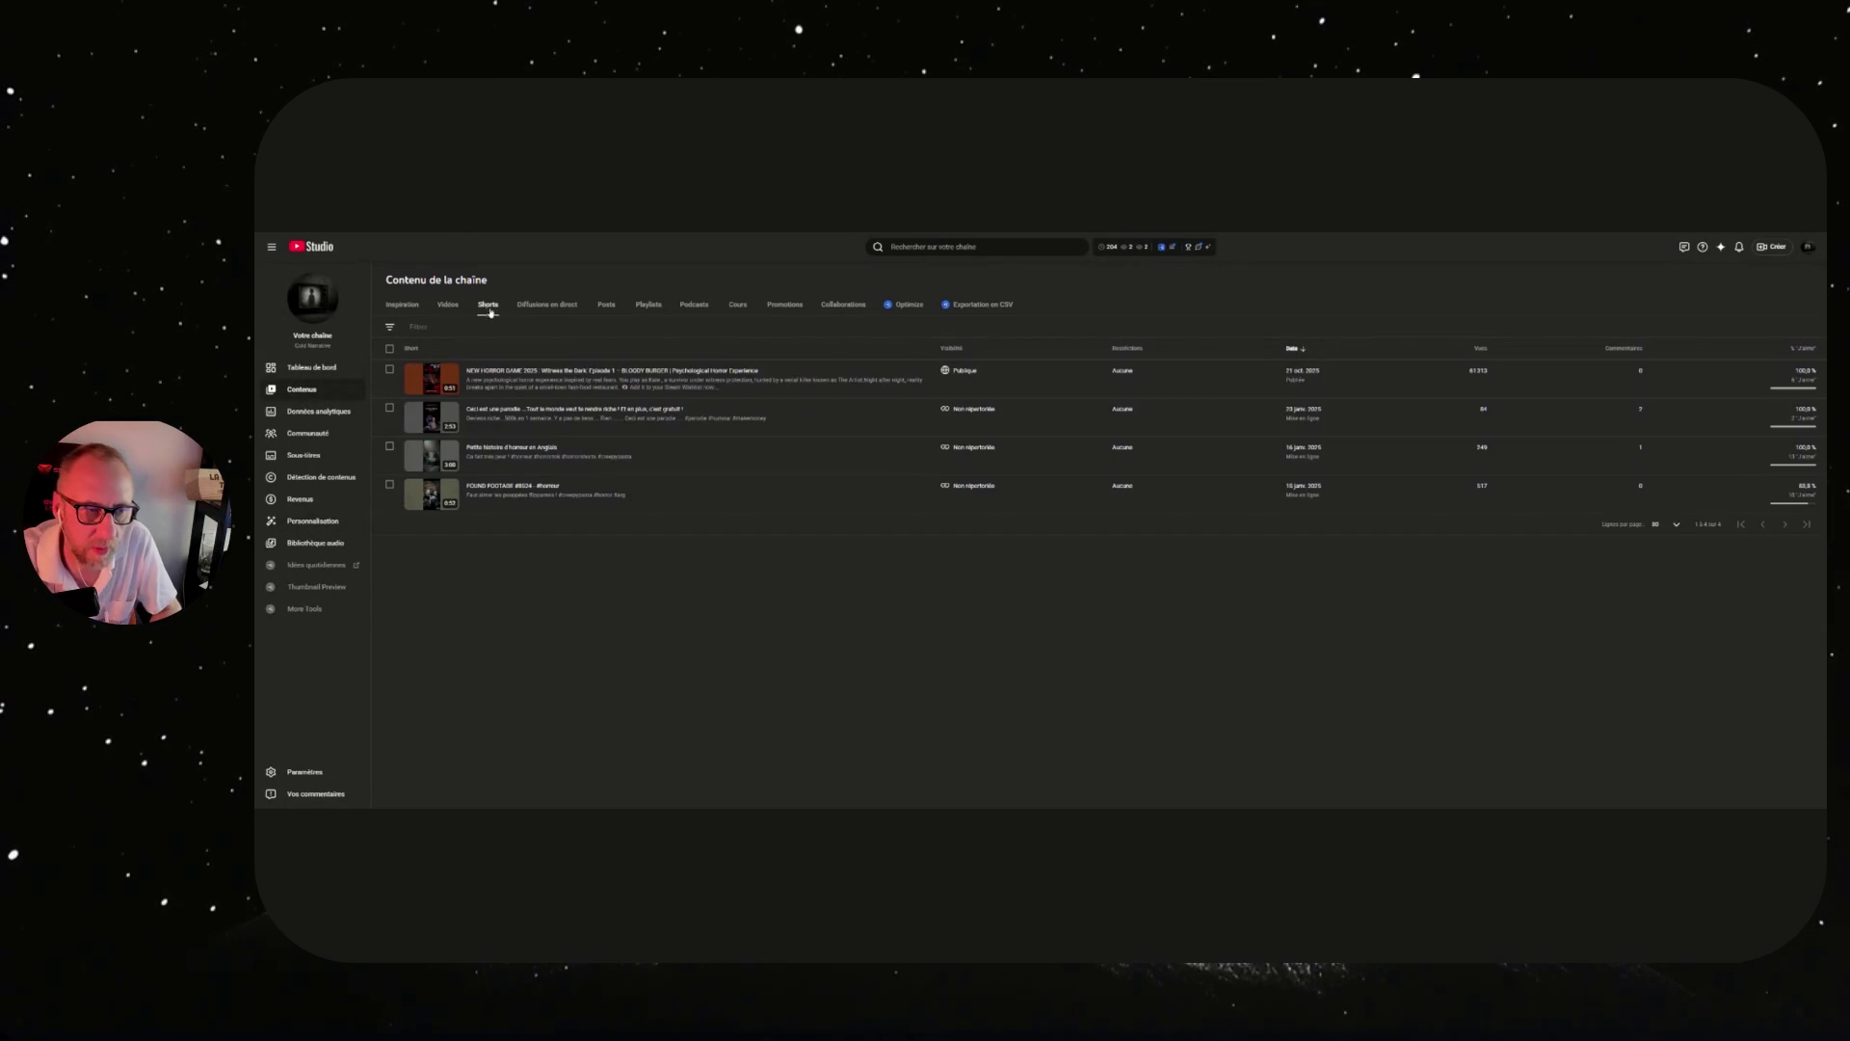
{"action": "left_click", "coordinate": [987, 372]}
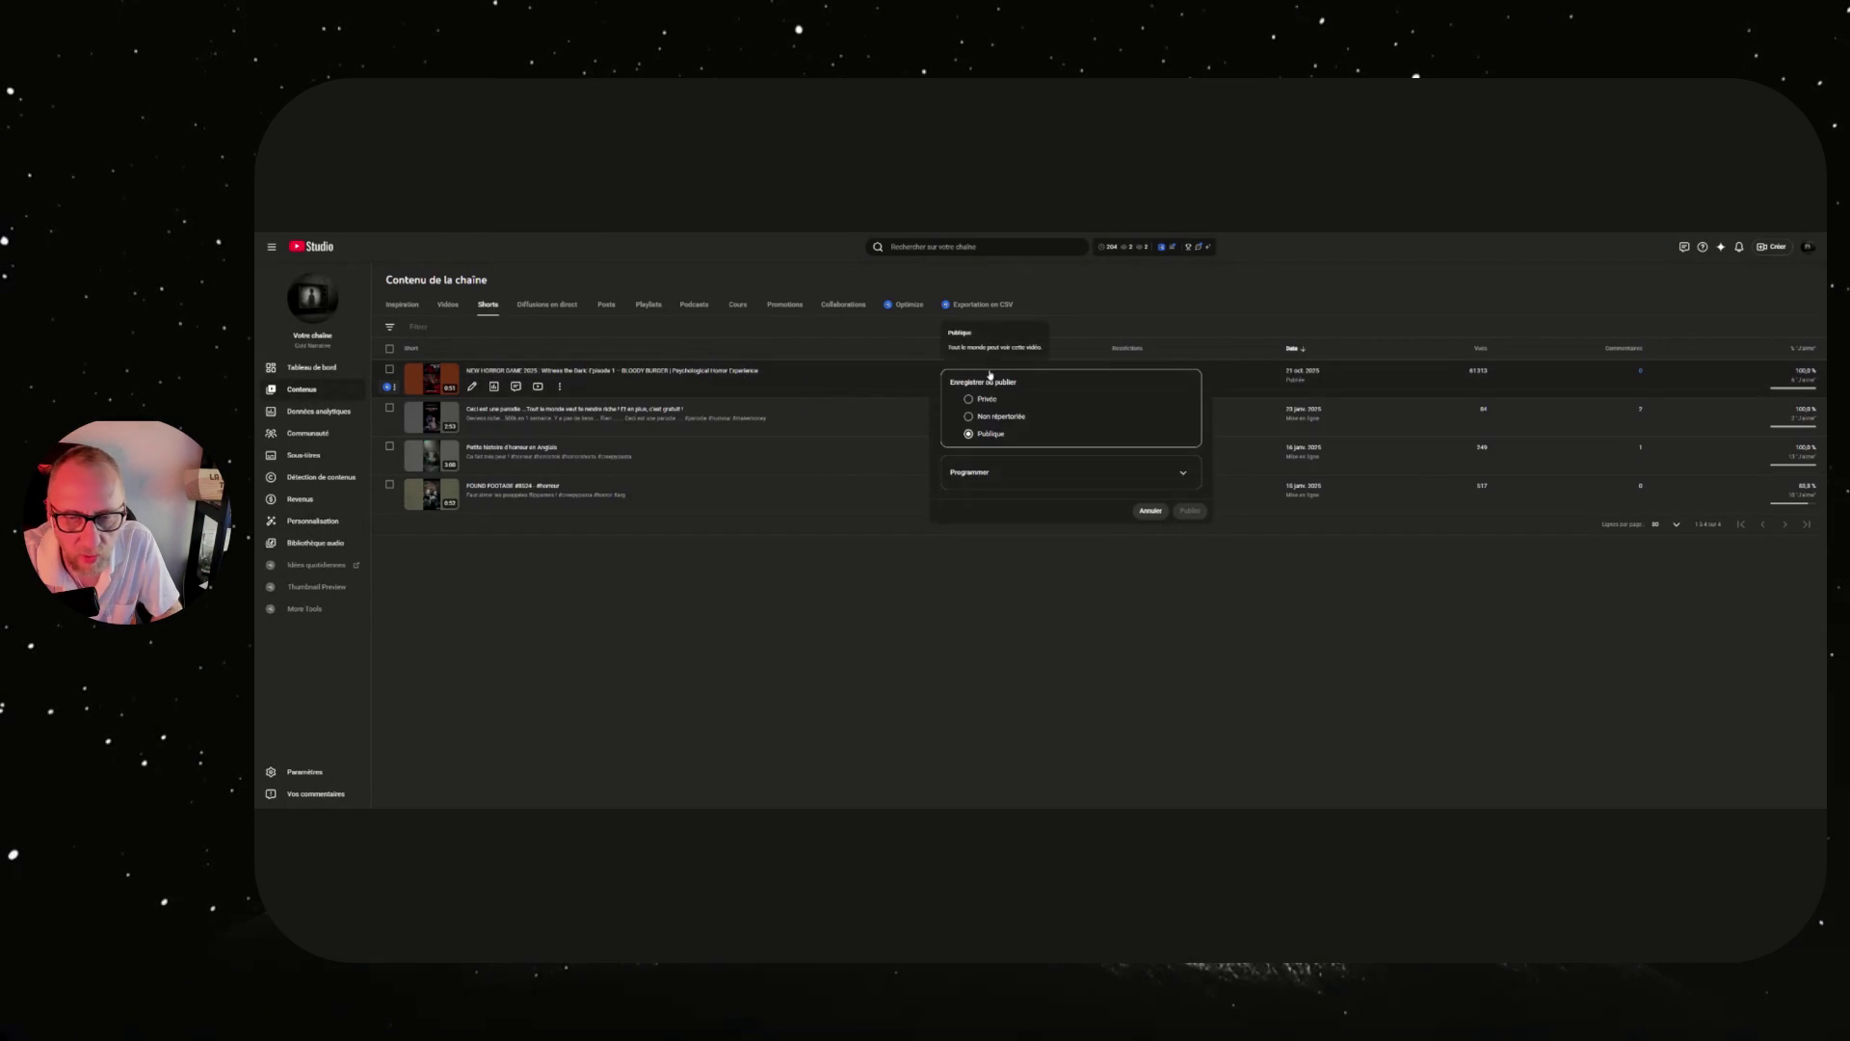
{"action": "left_click", "coordinate": [970, 417]}
{"action": "left_click", "coordinate": [1187, 512]}
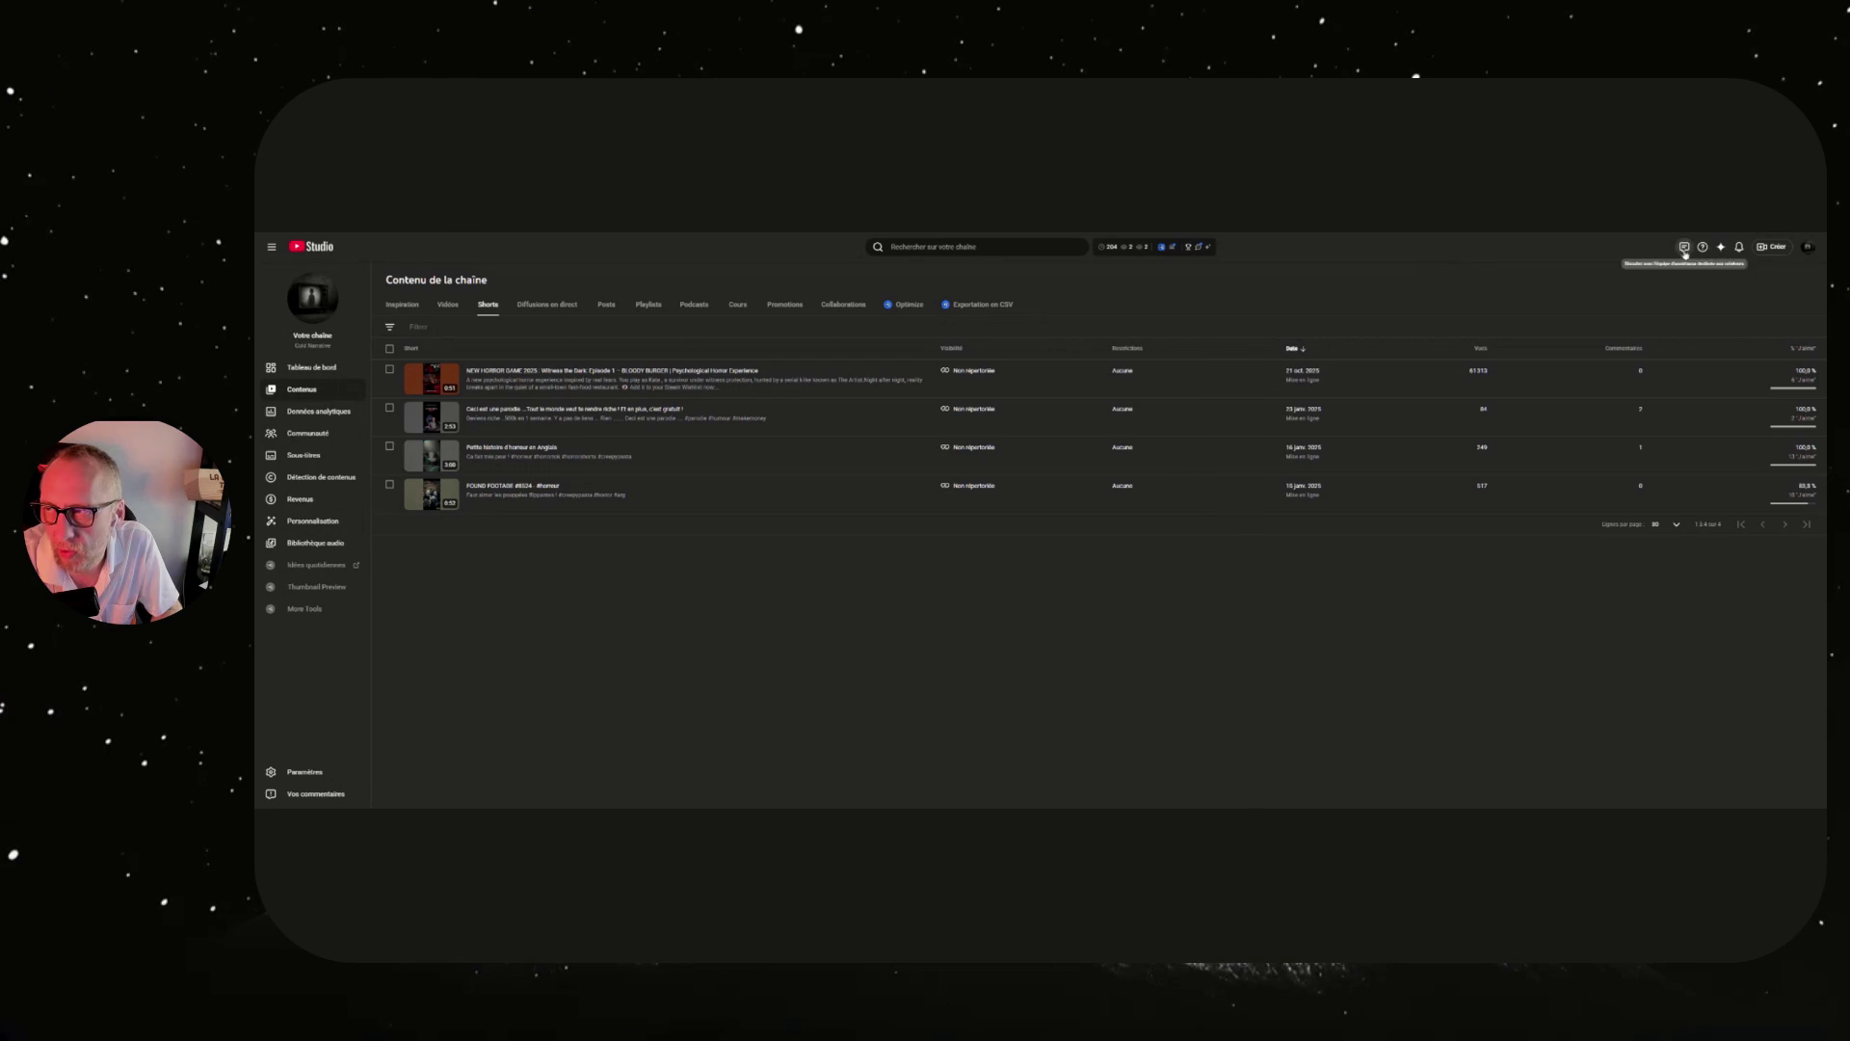
{"action": "left_click", "coordinate": [1772, 247]}
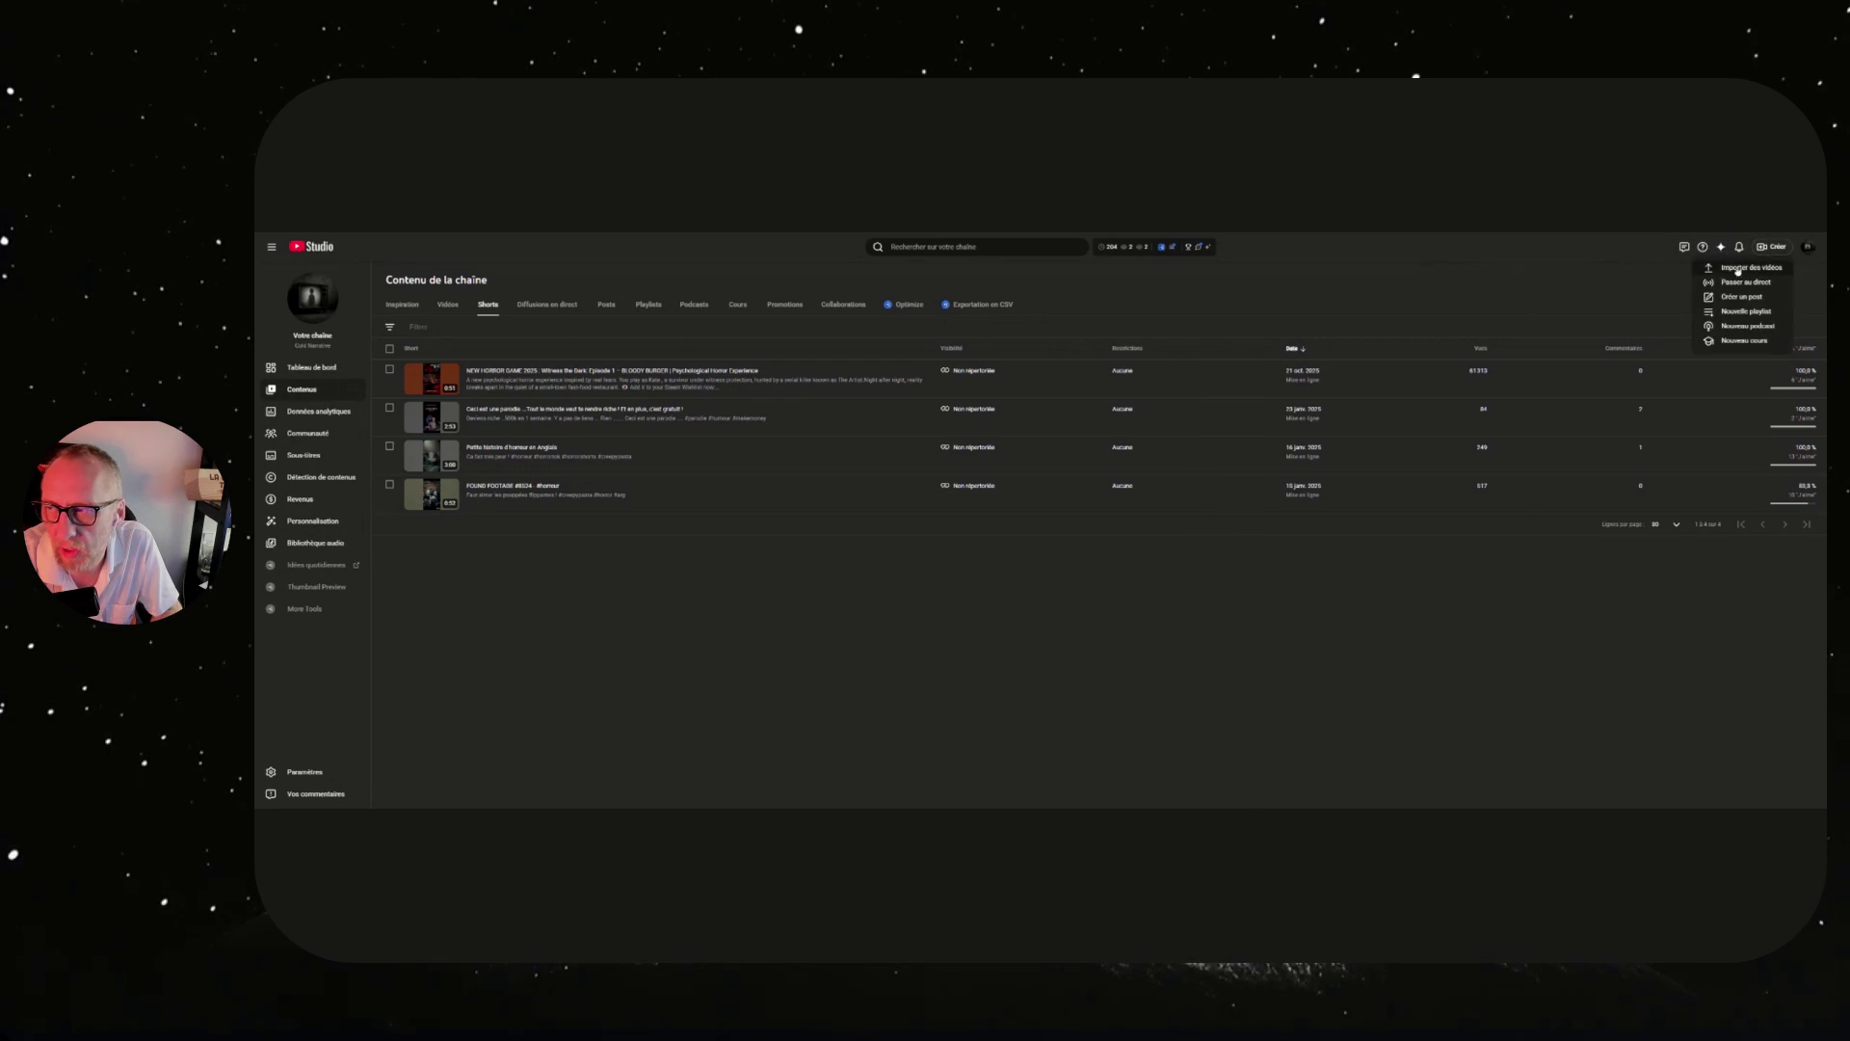
Upload the vertical video, titled 'Bloody Burger Demo is OUT NOW on Steam! Psychological Horror Game', with pasted description.
{"action": "left_click", "coordinate": [1746, 267]}
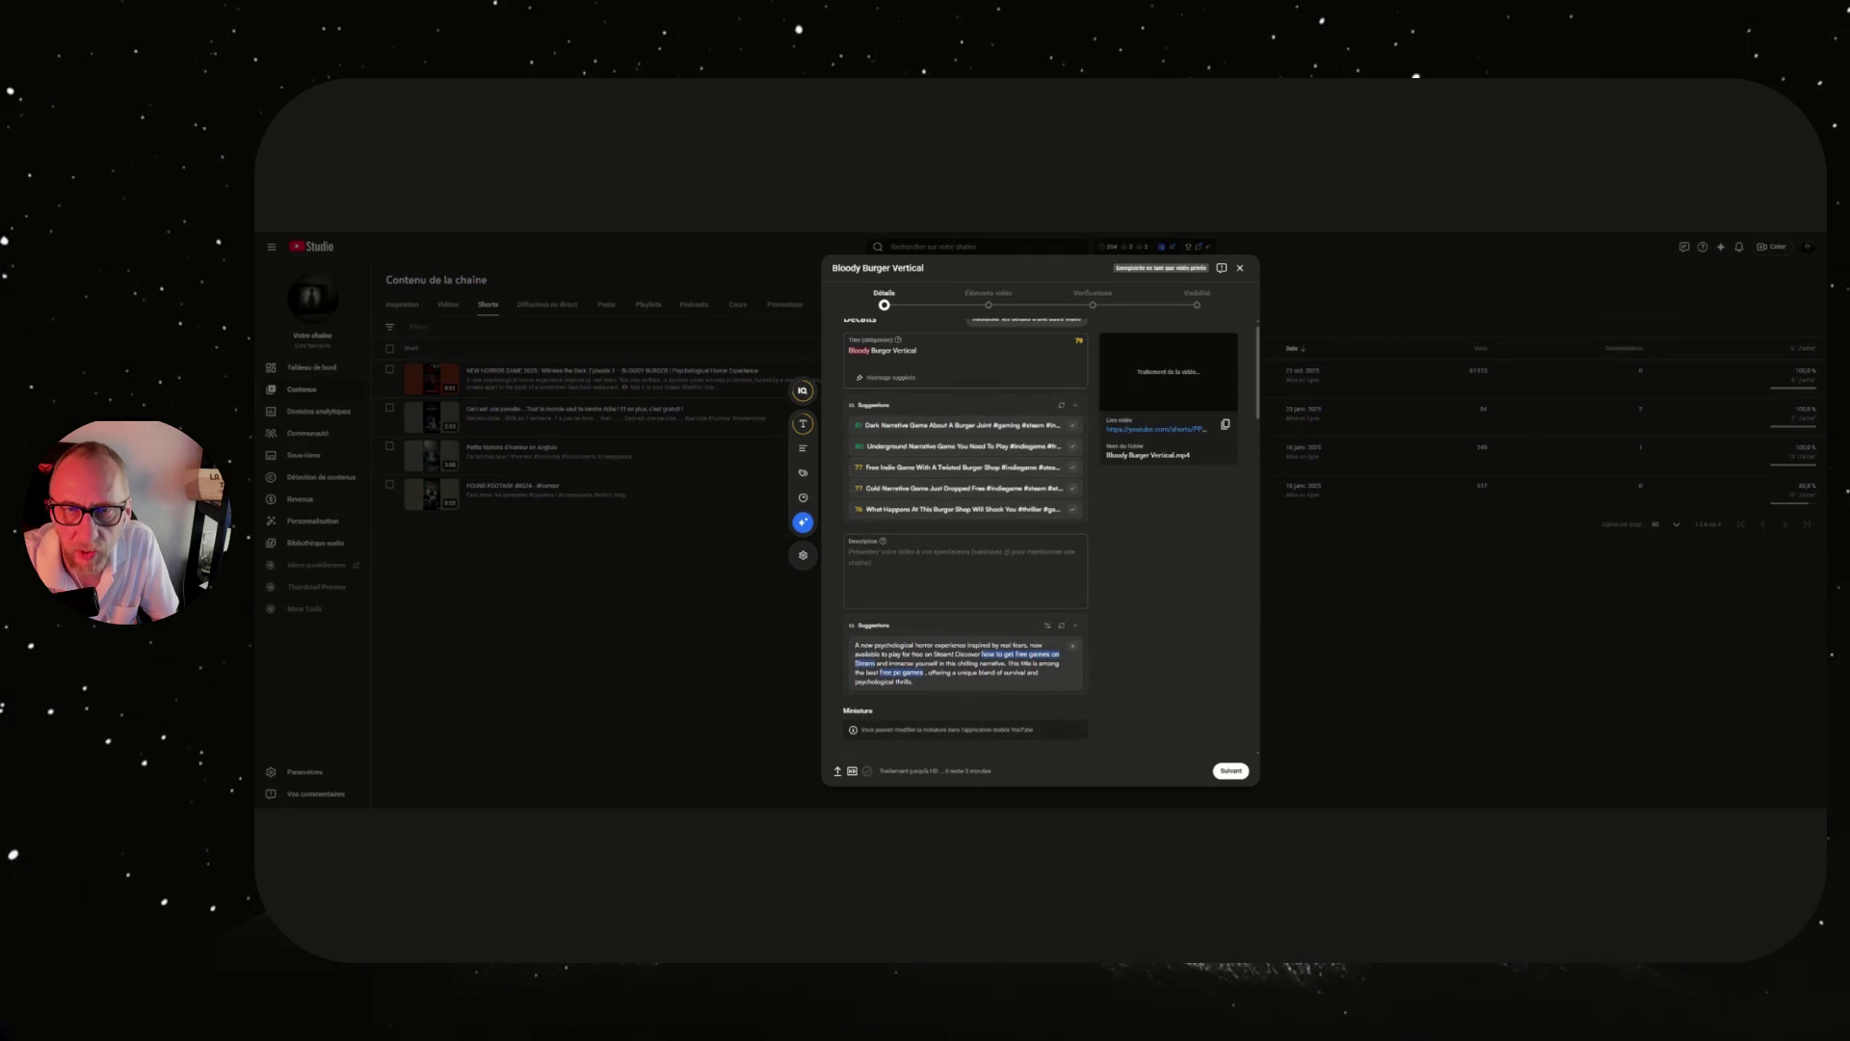
{"action": "left_click_drag", "start_coordinate": [919, 363], "coordinate": [825, 351]}
{"action": "key", "text": "ctrl+v"}
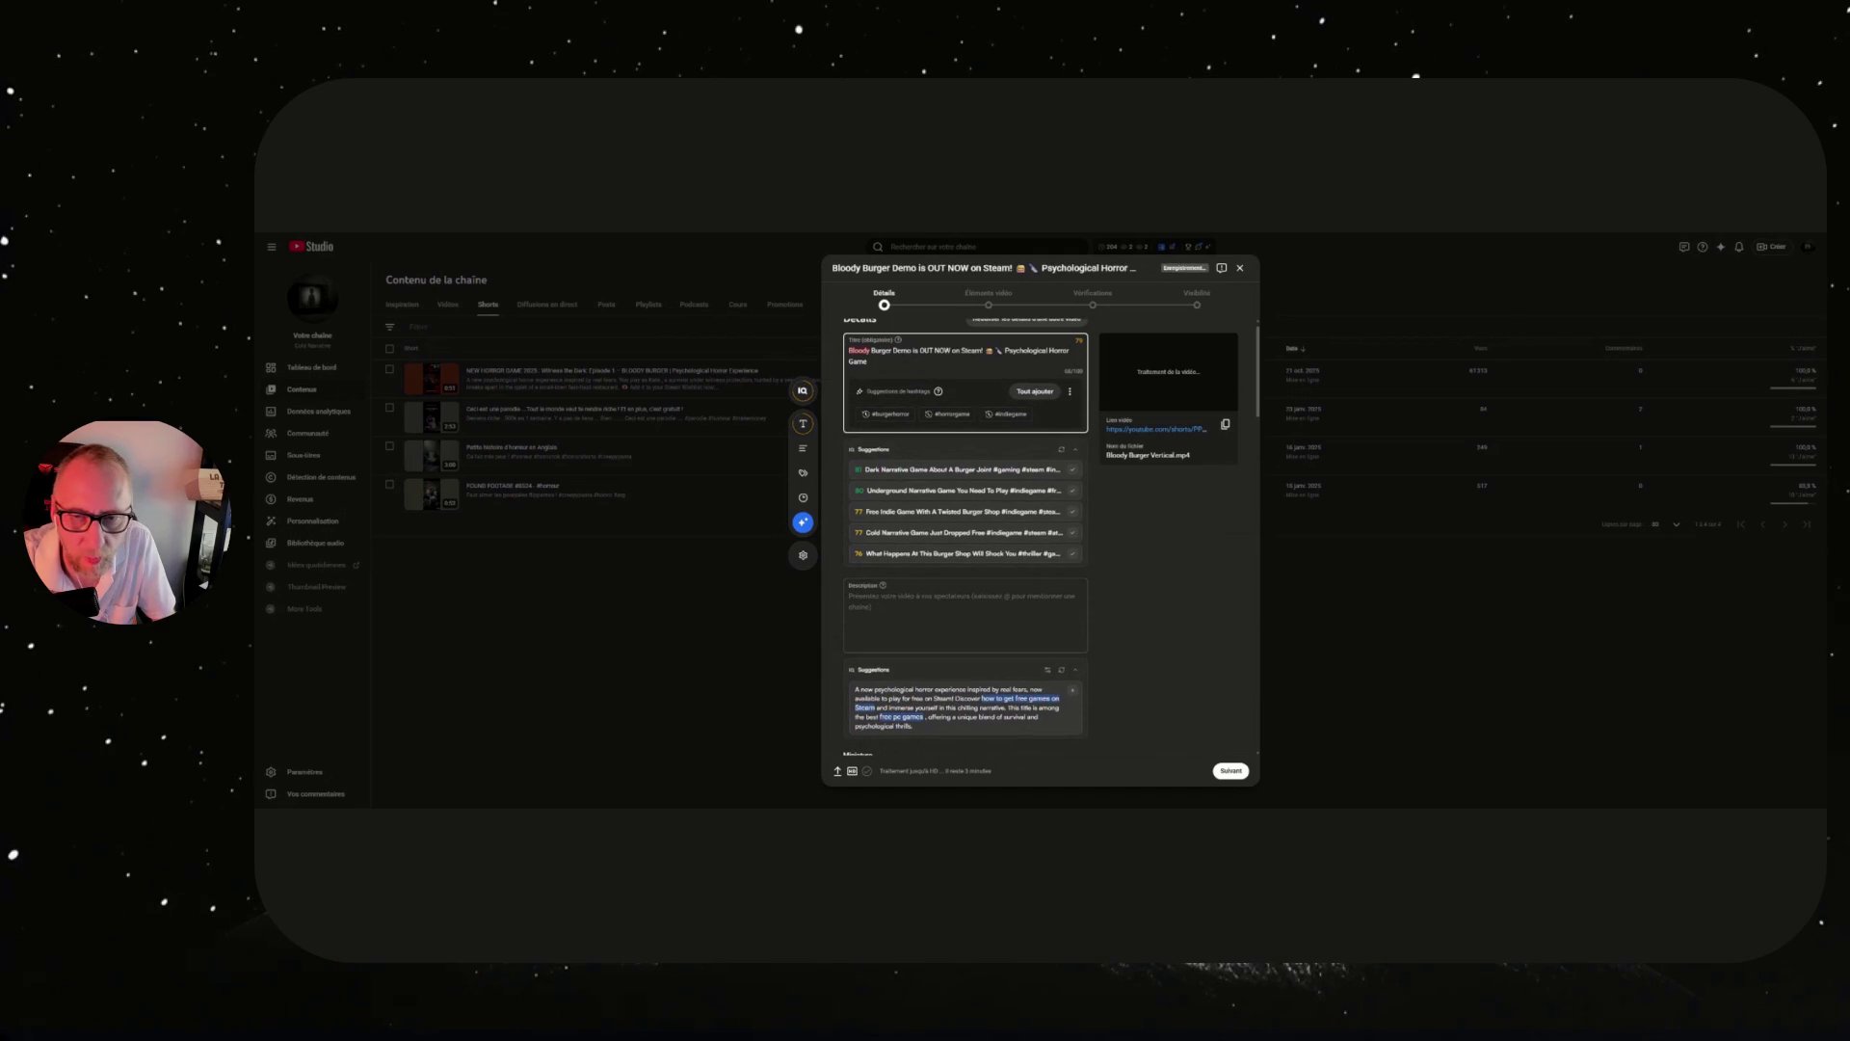
{"action": "key", "text": "BackSpace"}
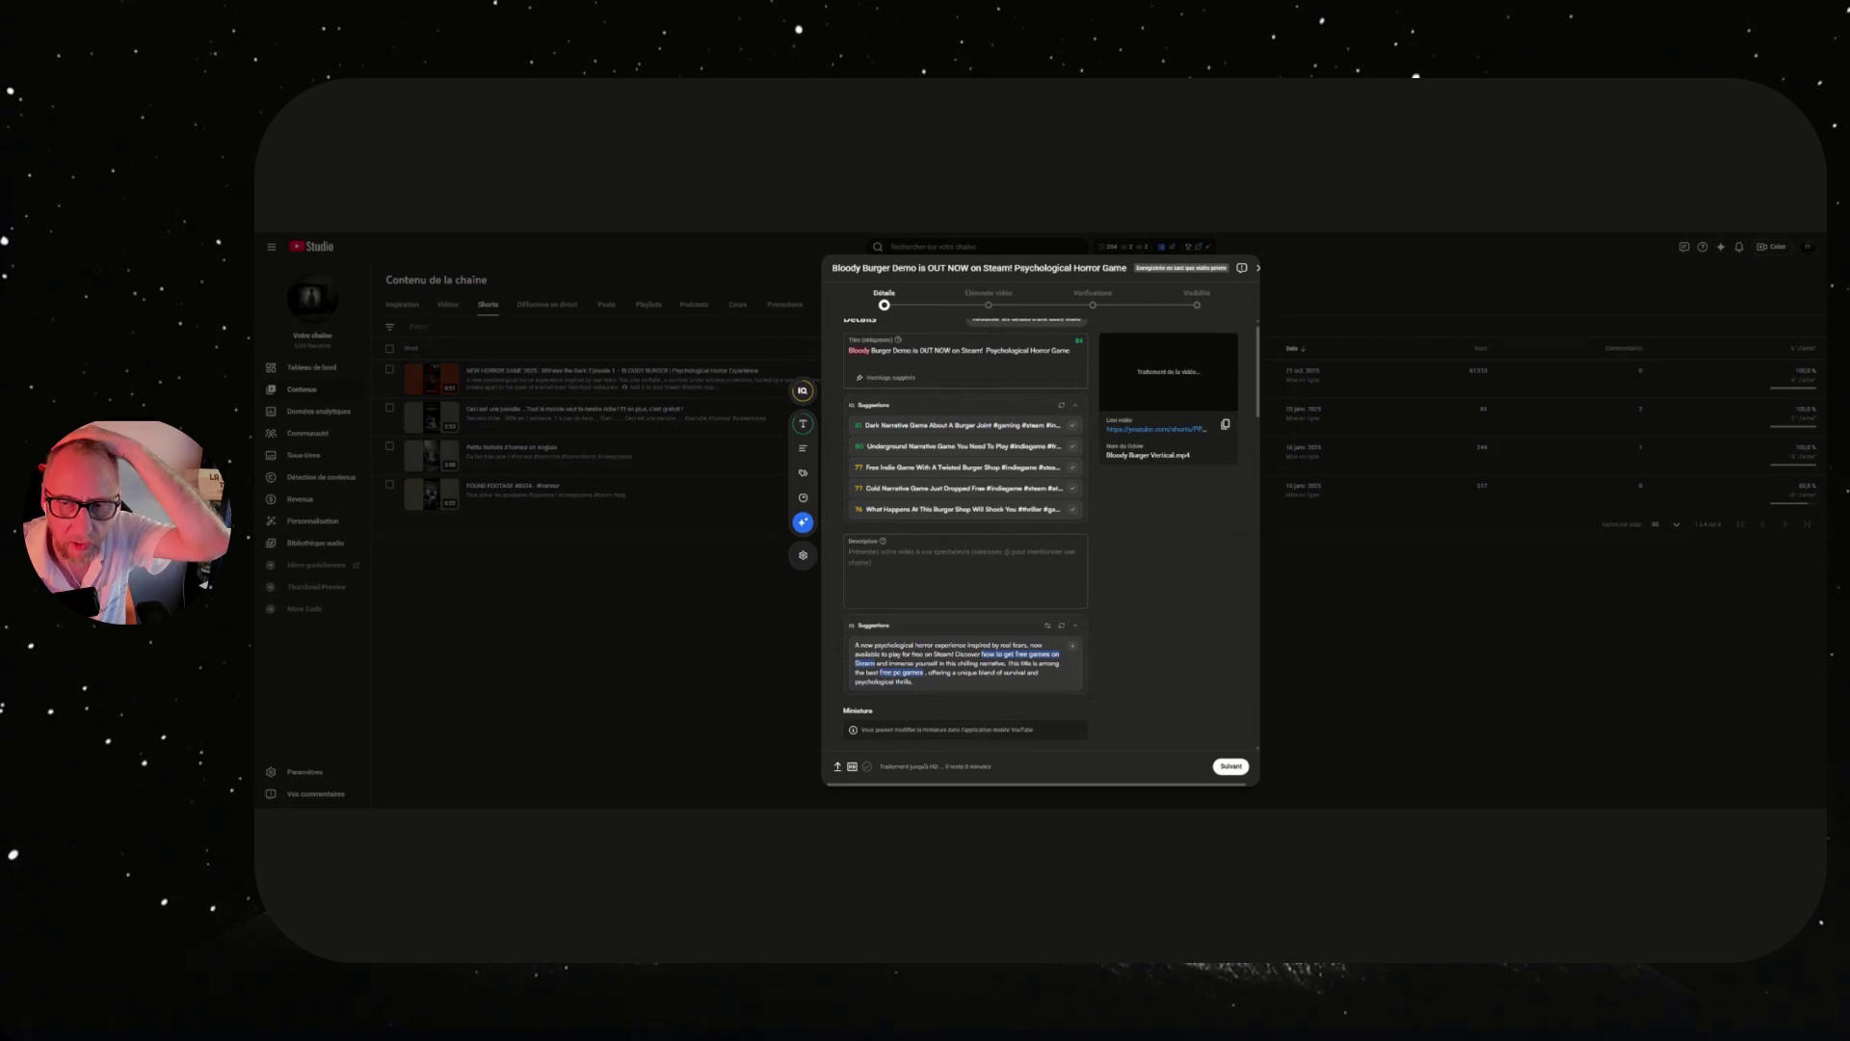
{"action": "left_click", "coordinate": [964, 573]}
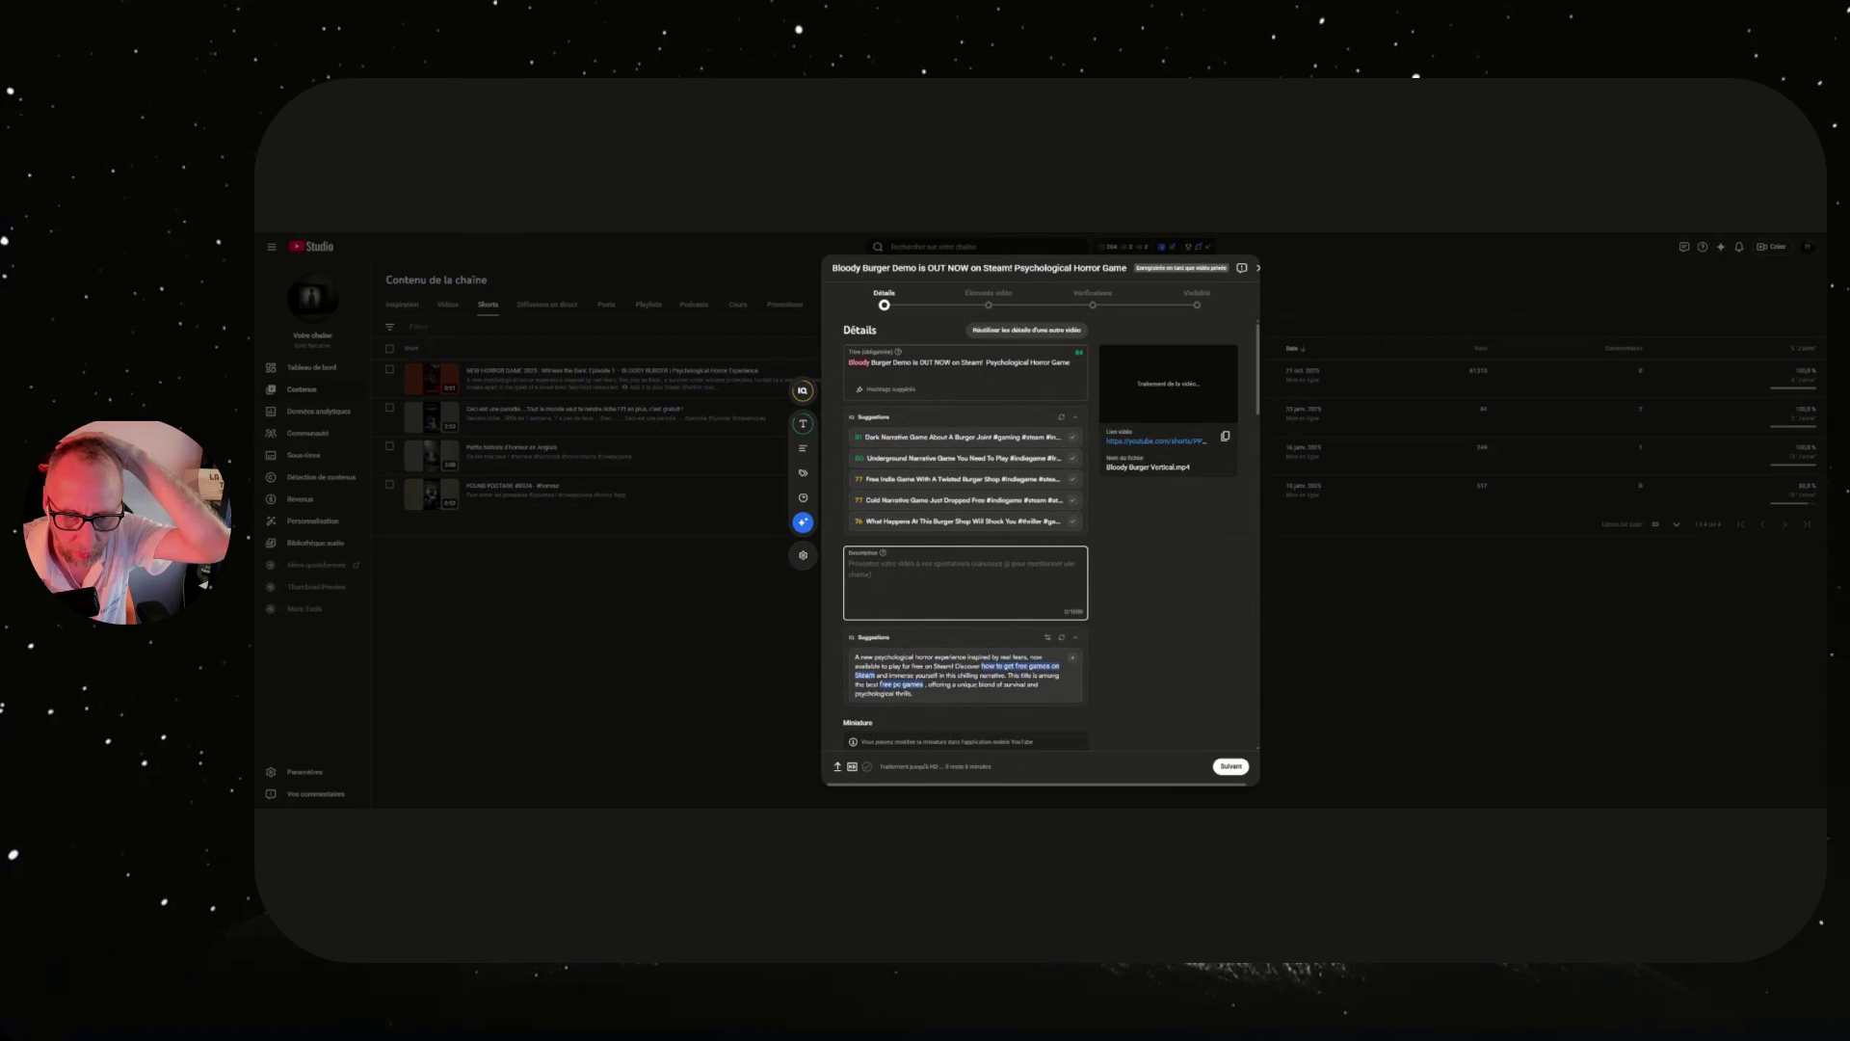
{"action": "key", "text": "ctrl+v"}
Advance through the remaining upload steps, publish the Short, and close the processing notice.
{"action": "scroll", "coordinate": [1014, 555], "scroll_direction": "down", "scroll_amount": 3}
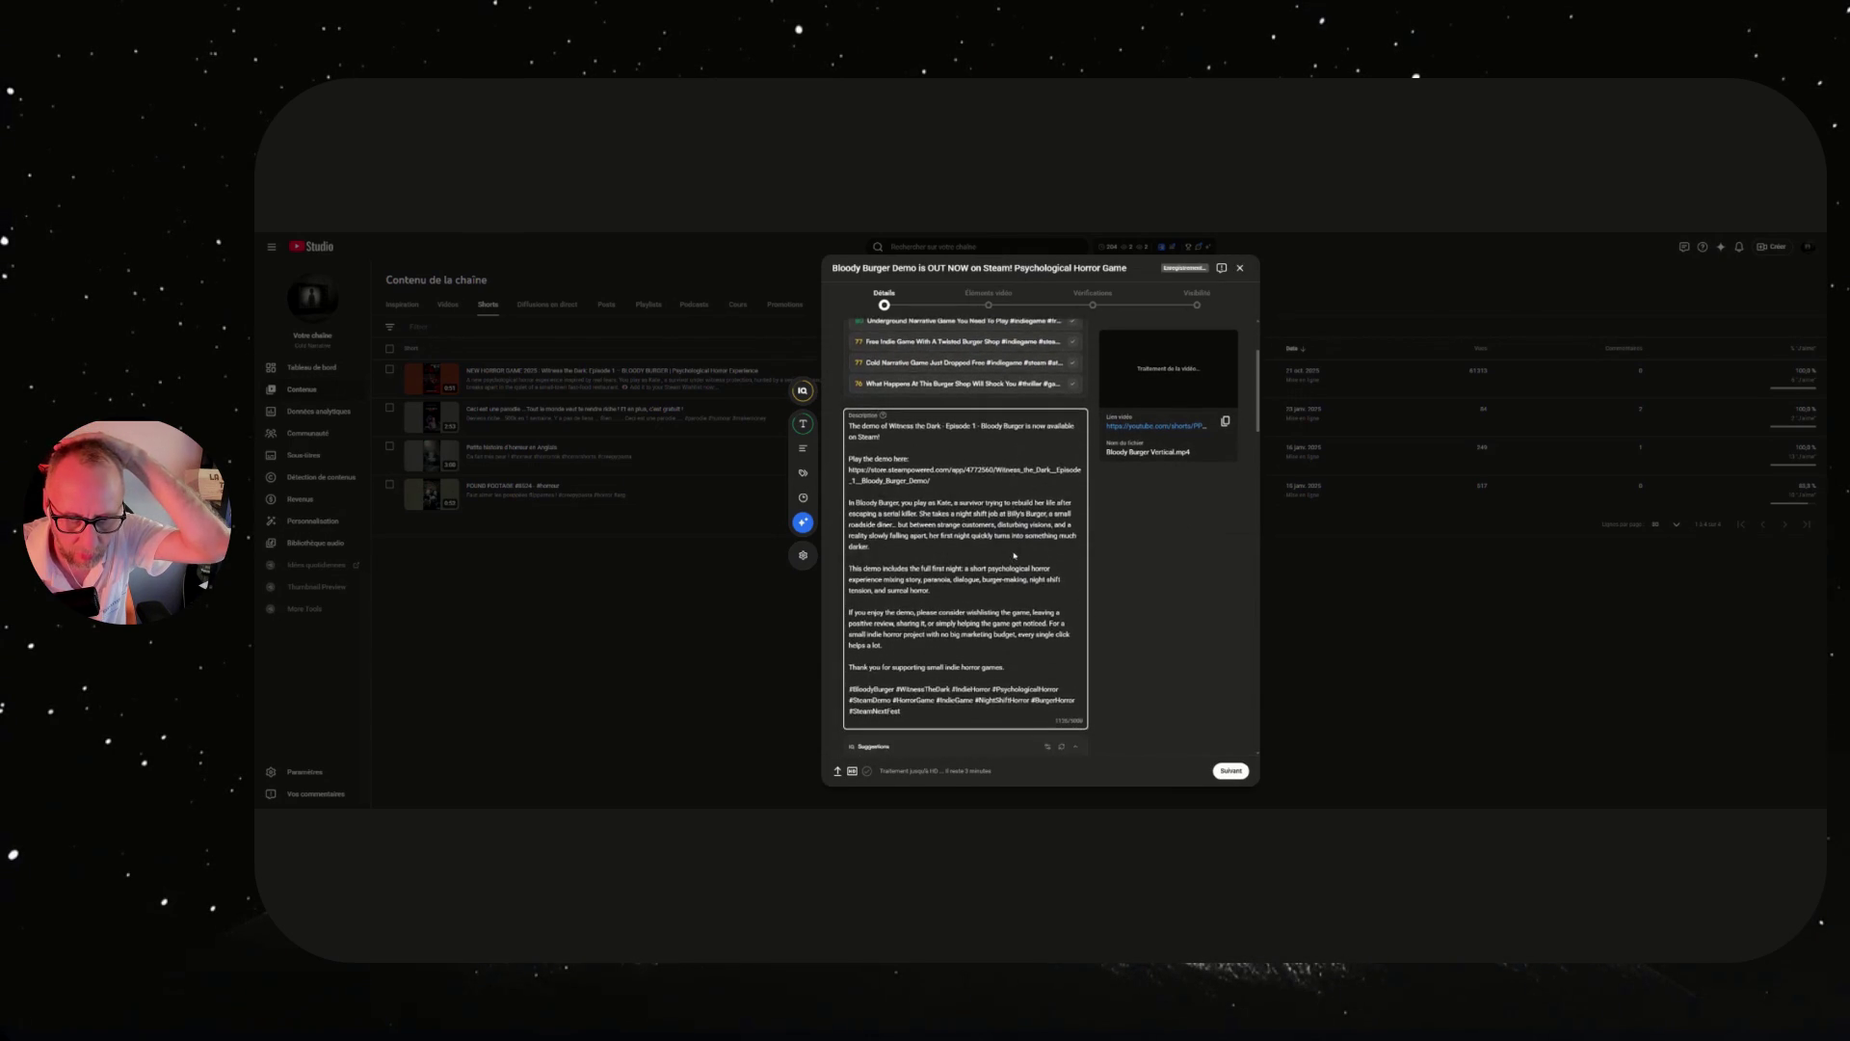
{"action": "scroll", "coordinate": [1014, 555], "scroll_direction": "down", "scroll_amount": 5}
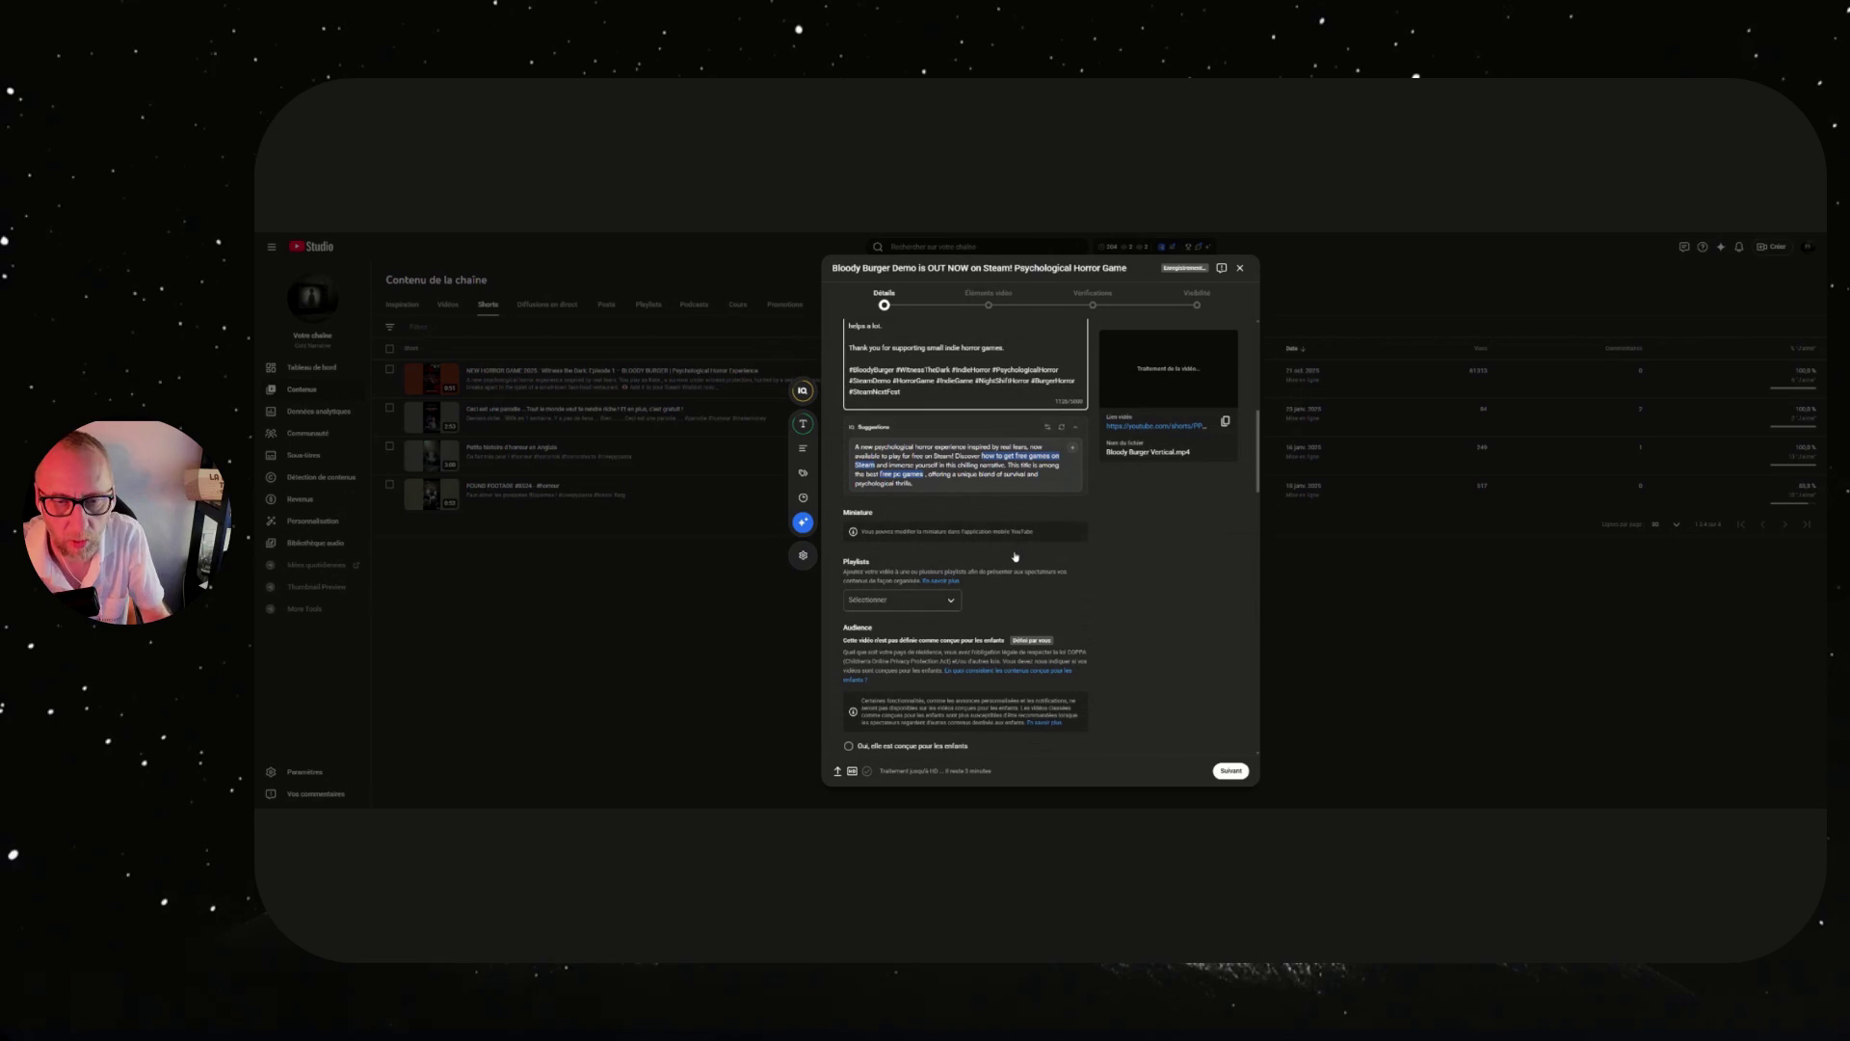
{"action": "scroll", "coordinate": [1013, 555], "scroll_direction": "down", "scroll_amount": 4}
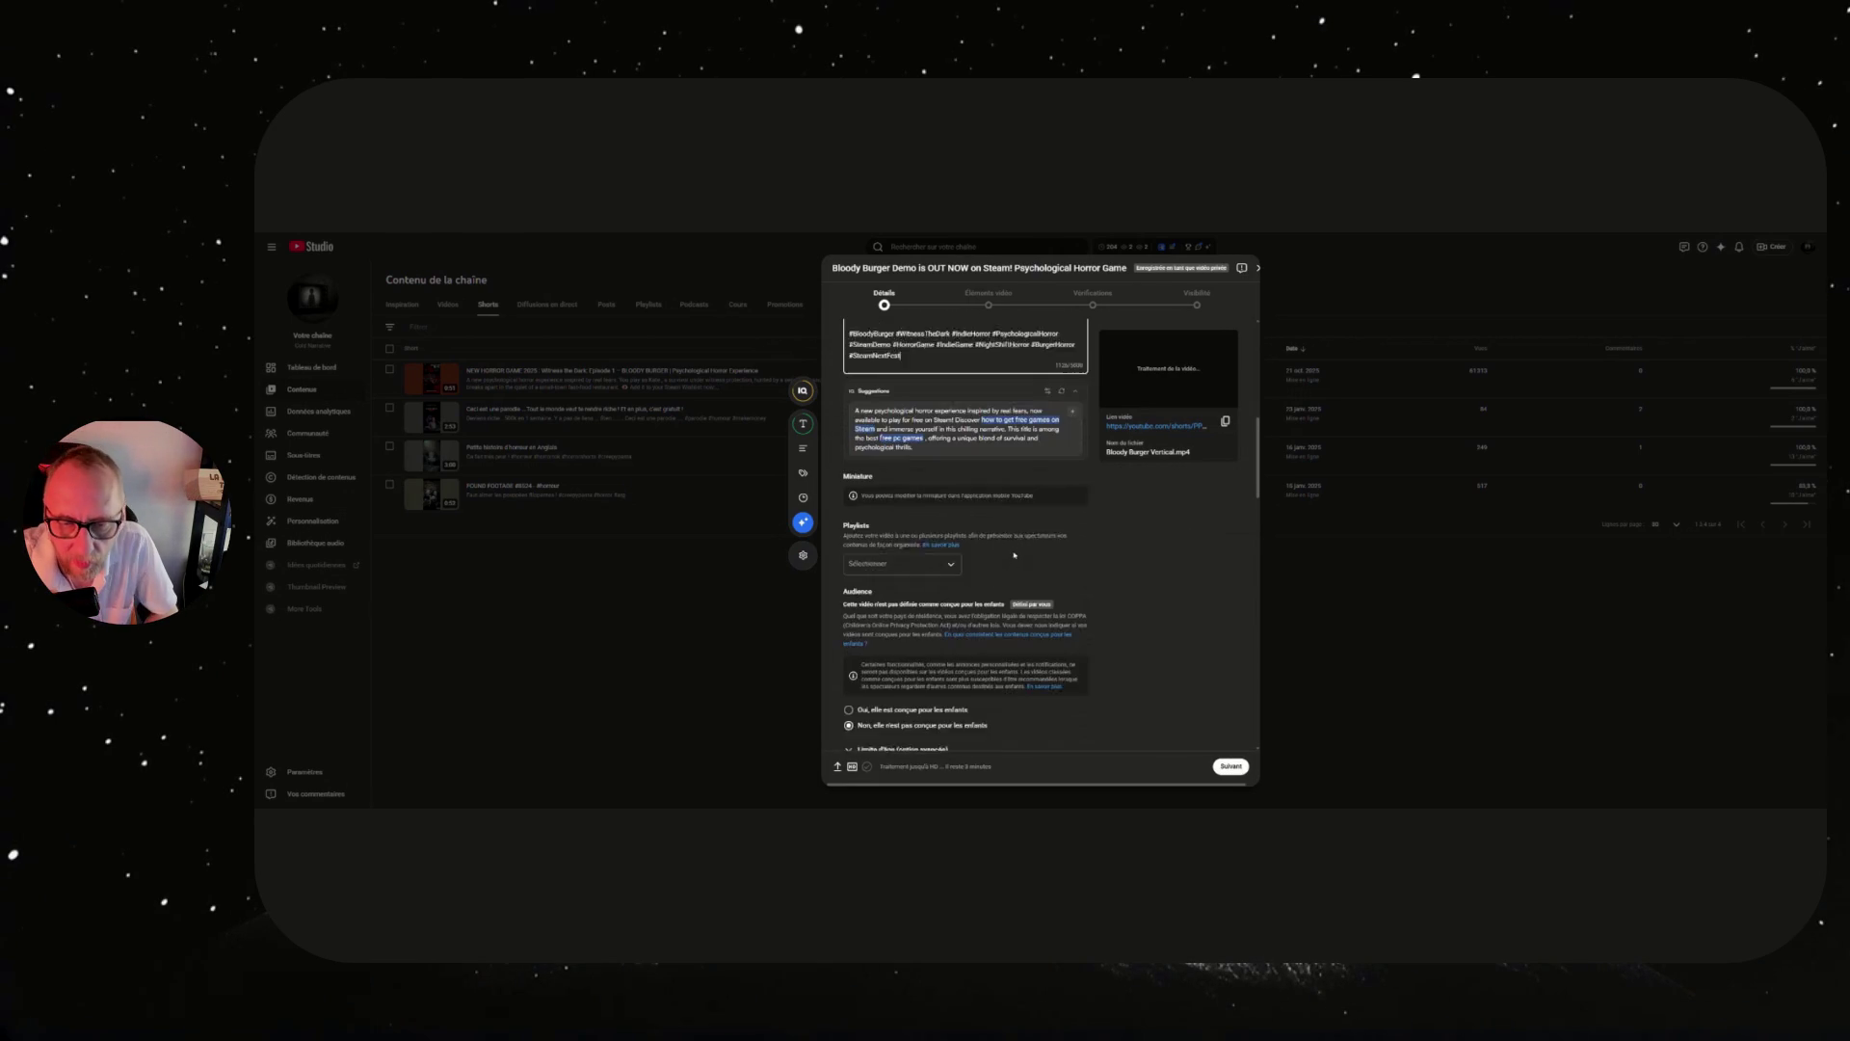
{"action": "scroll", "coordinate": [1014, 556], "scroll_direction": "down", "scroll_amount": 5}
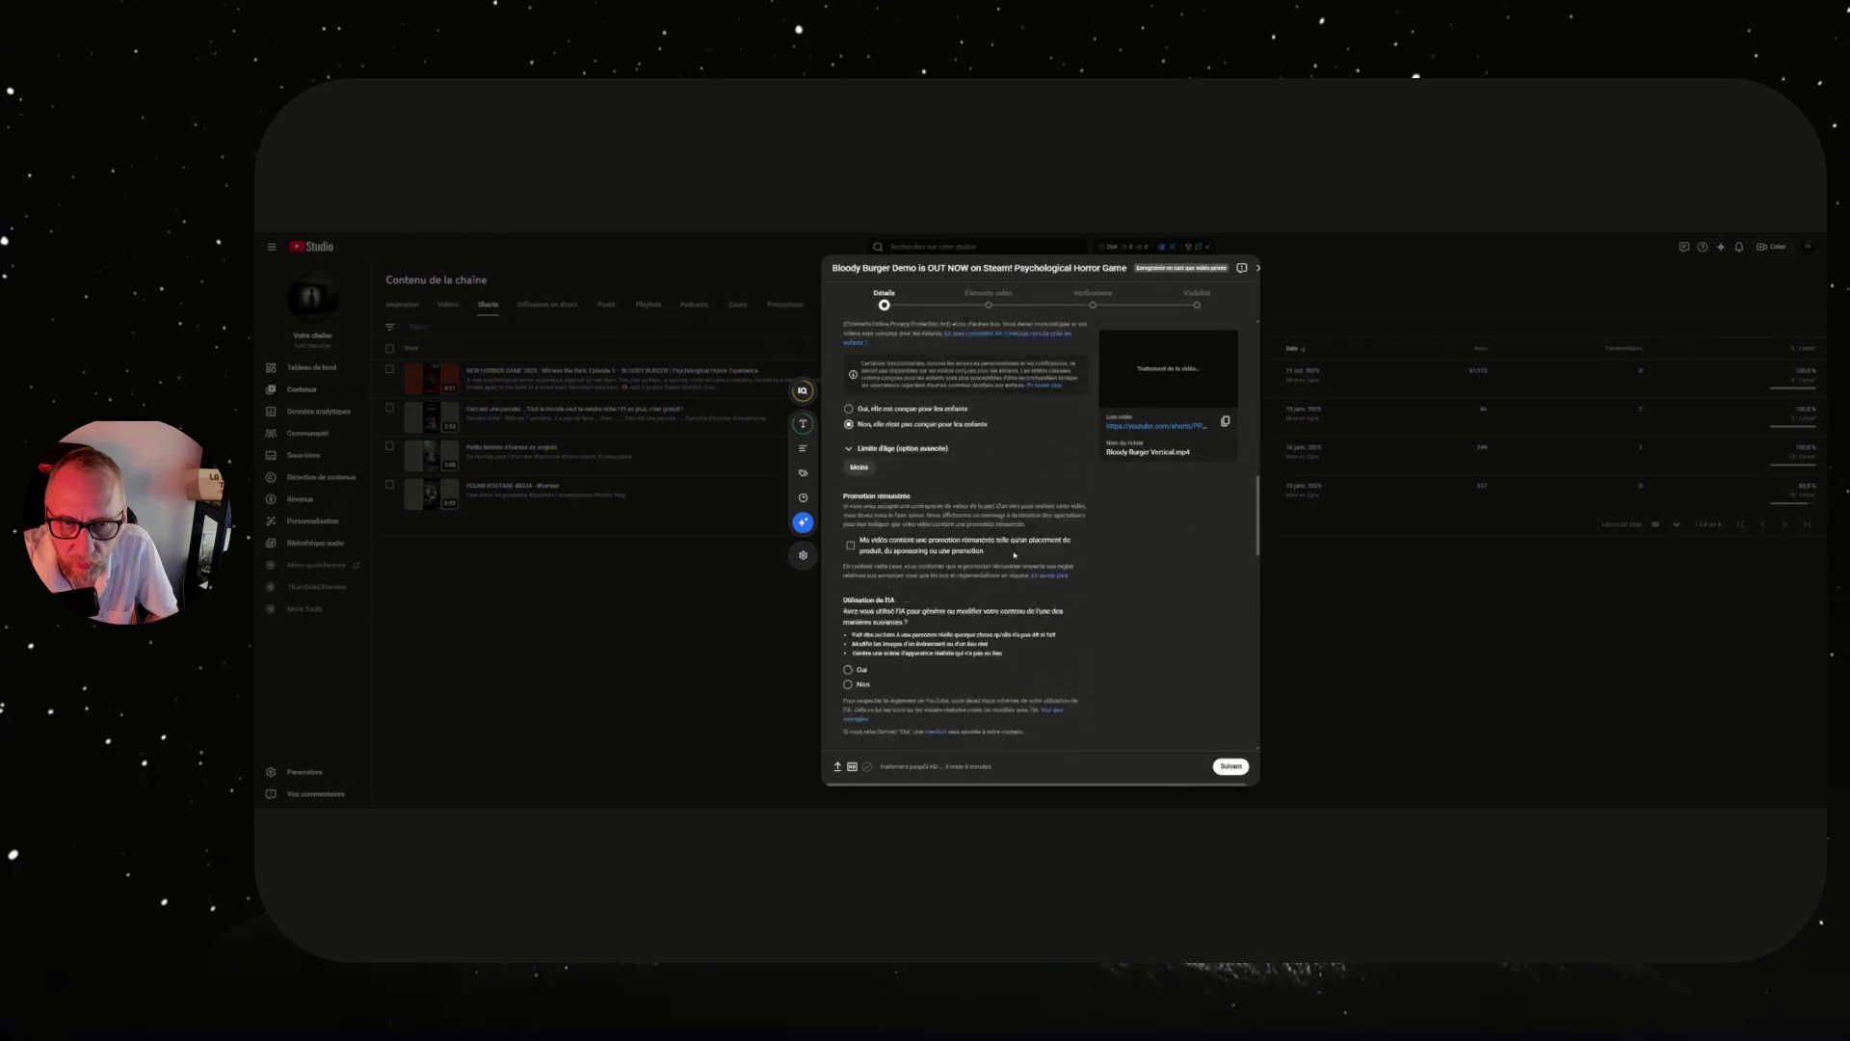
{"action": "scroll", "coordinate": [1014, 556], "scroll_direction": "down", "scroll_amount": 8}
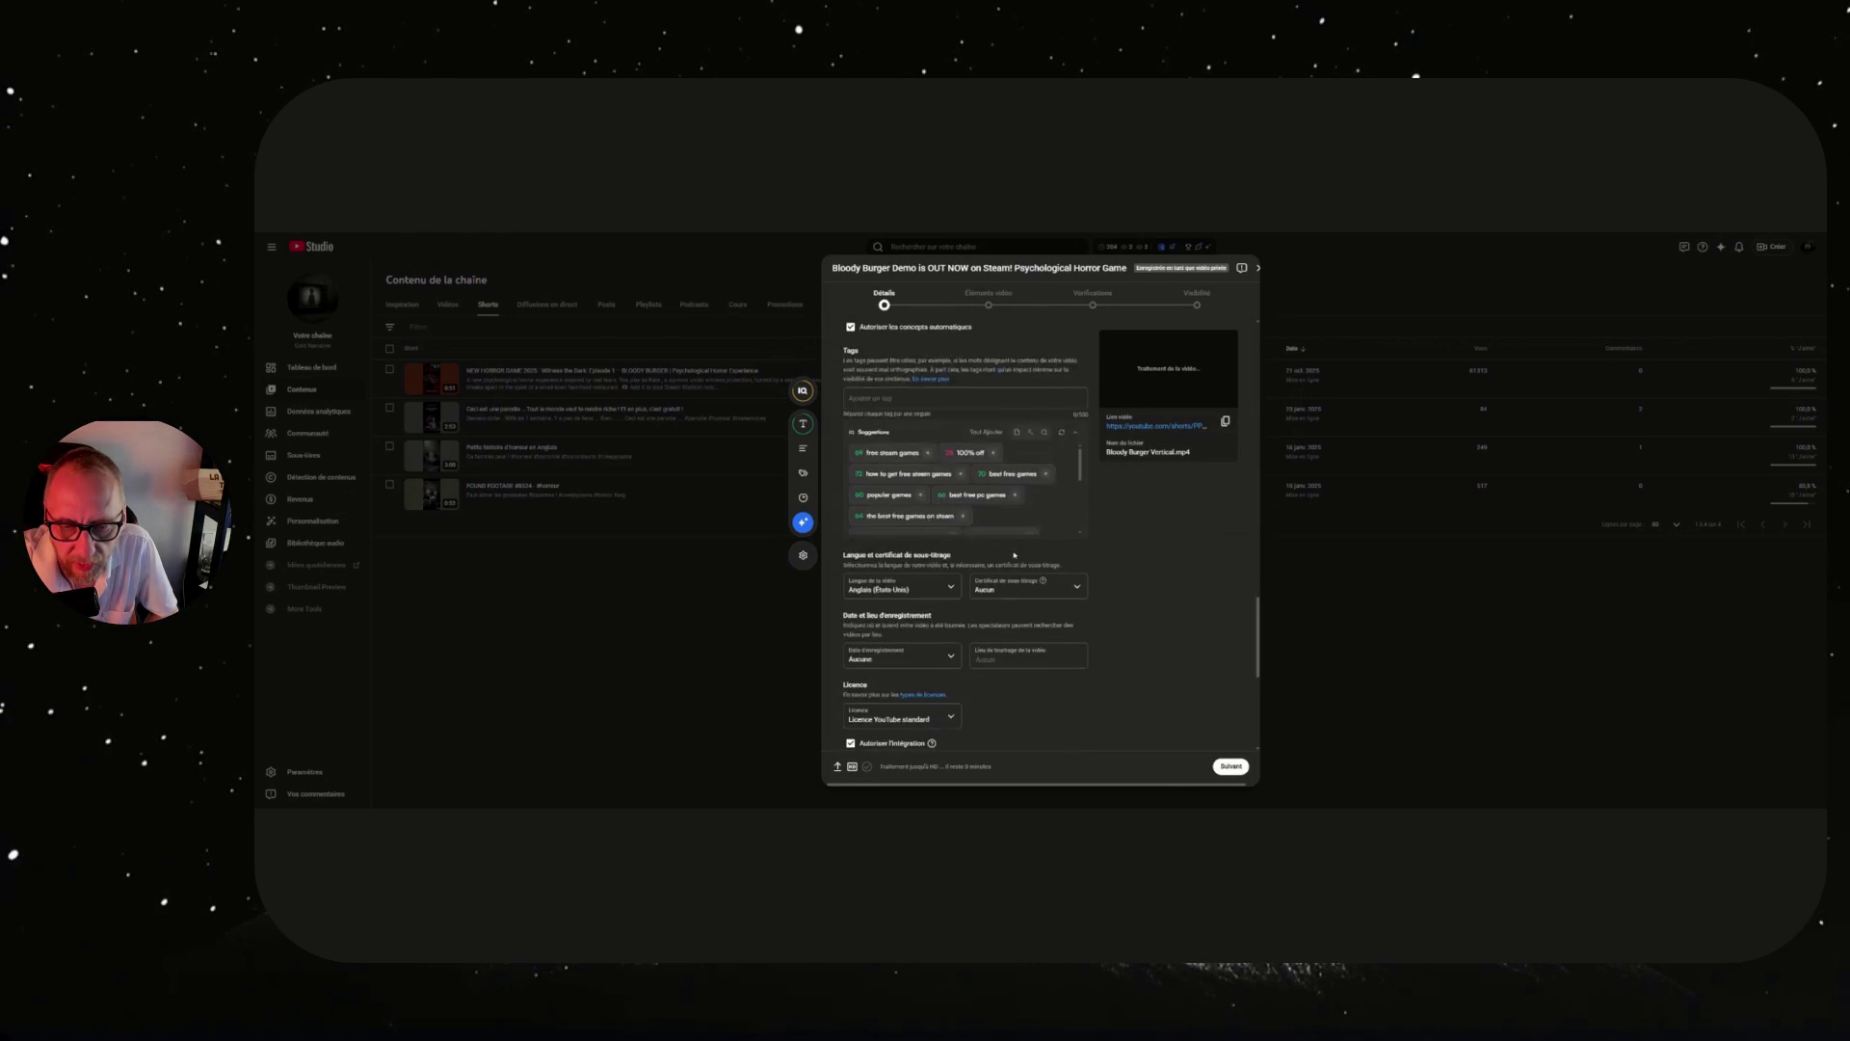
{"action": "left_click", "coordinate": [1231, 766]}
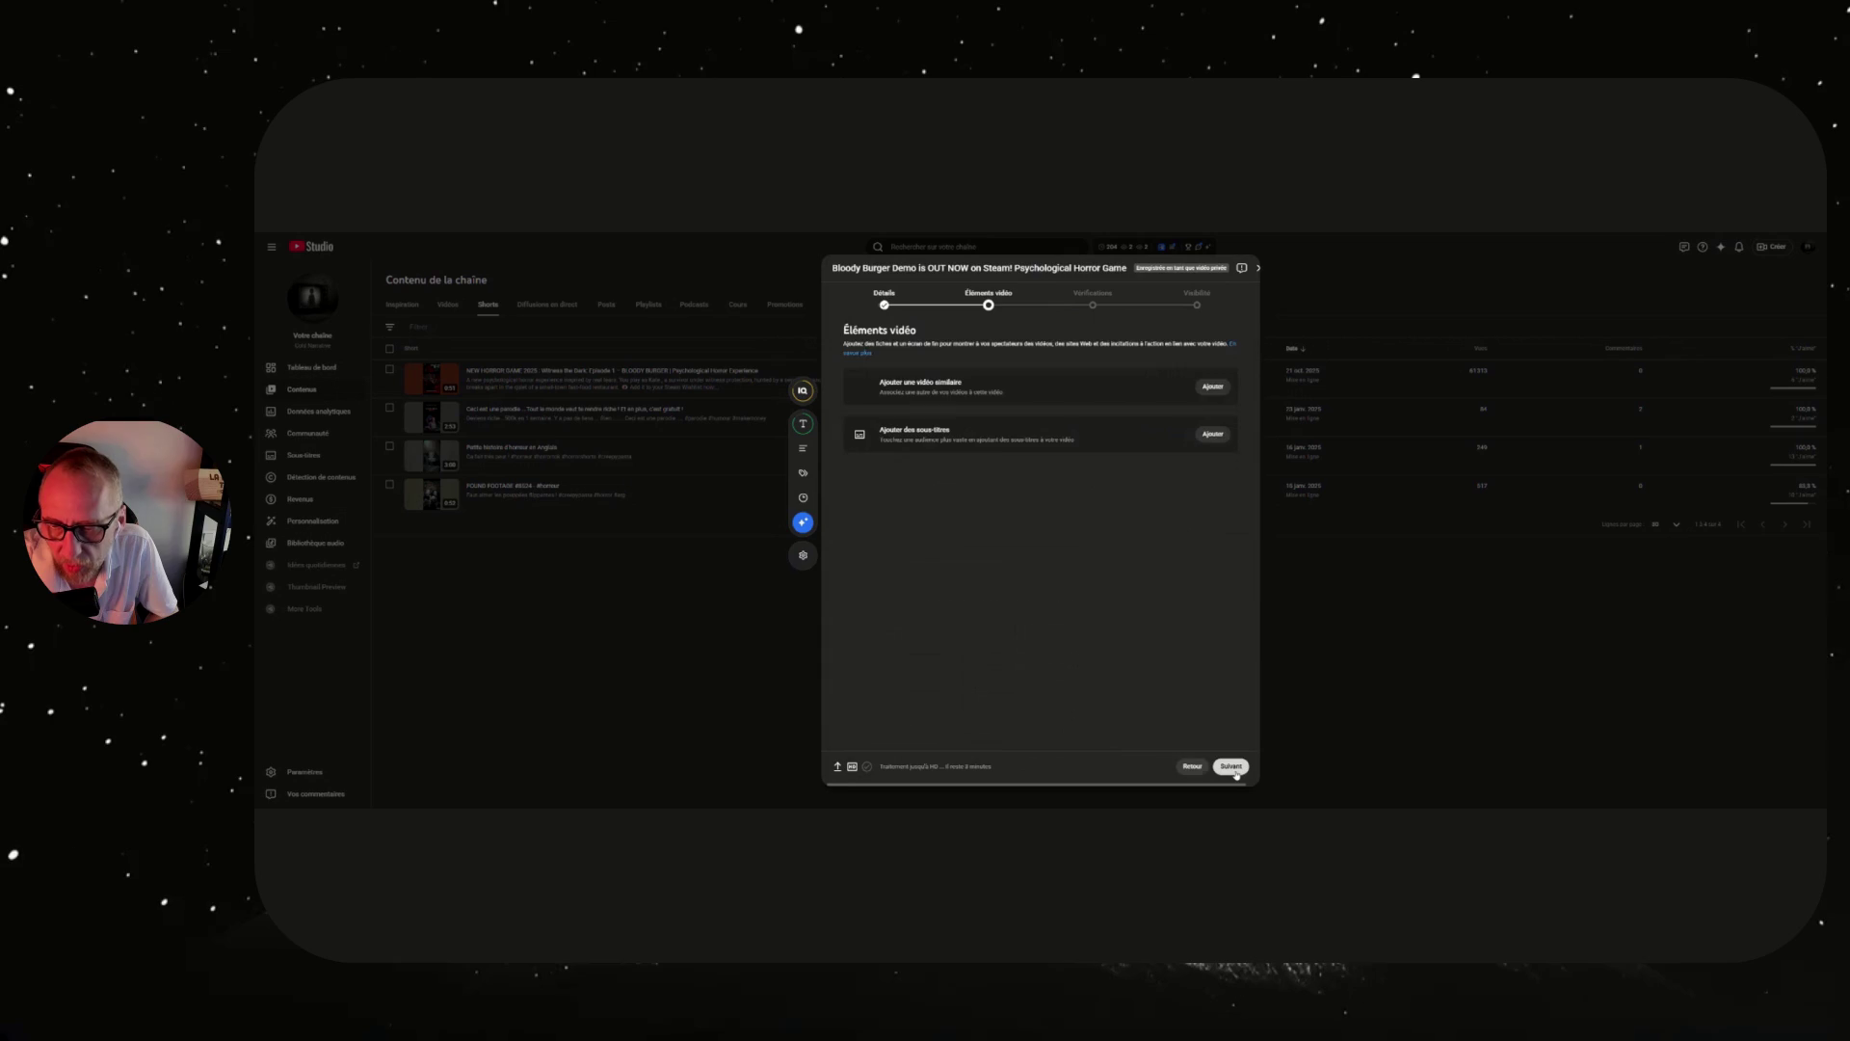
{"action": "left_click", "coordinate": [1232, 766]}
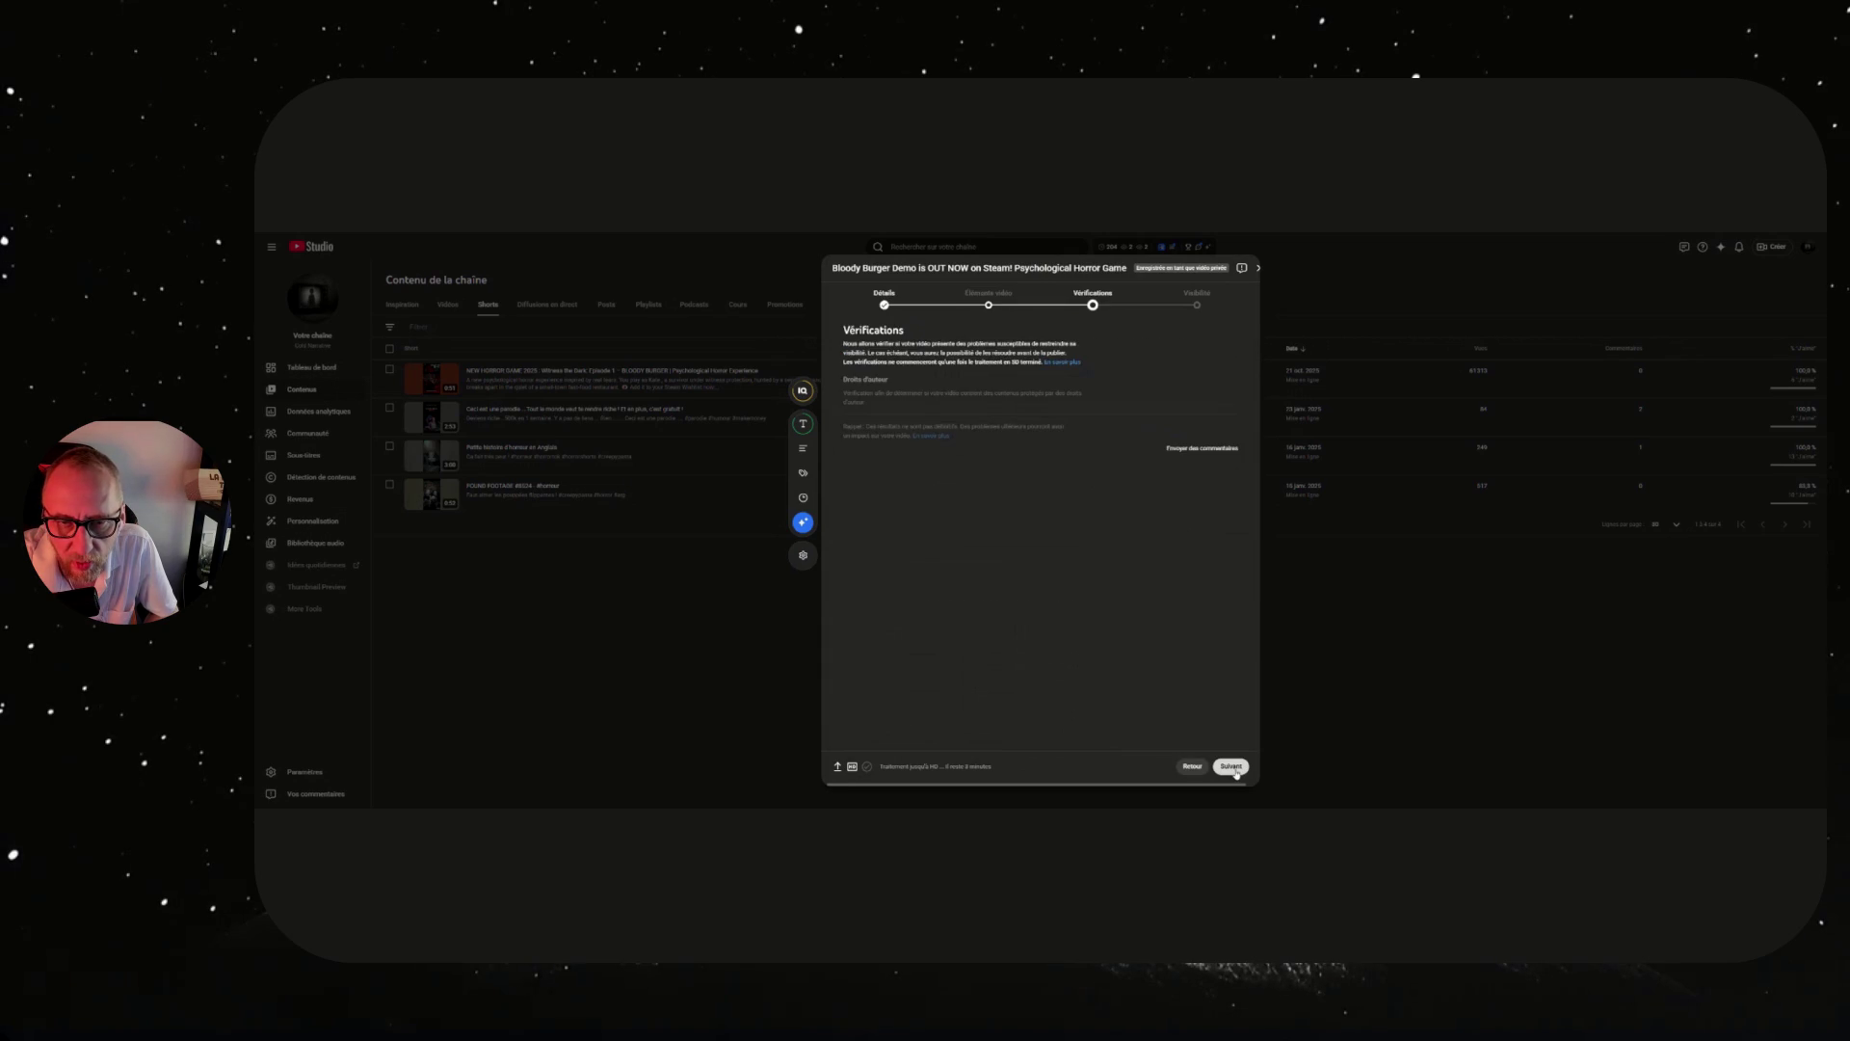
{"action": "left_click", "coordinate": [1231, 766]}
{"action": "left_click", "coordinate": [1234, 768]}
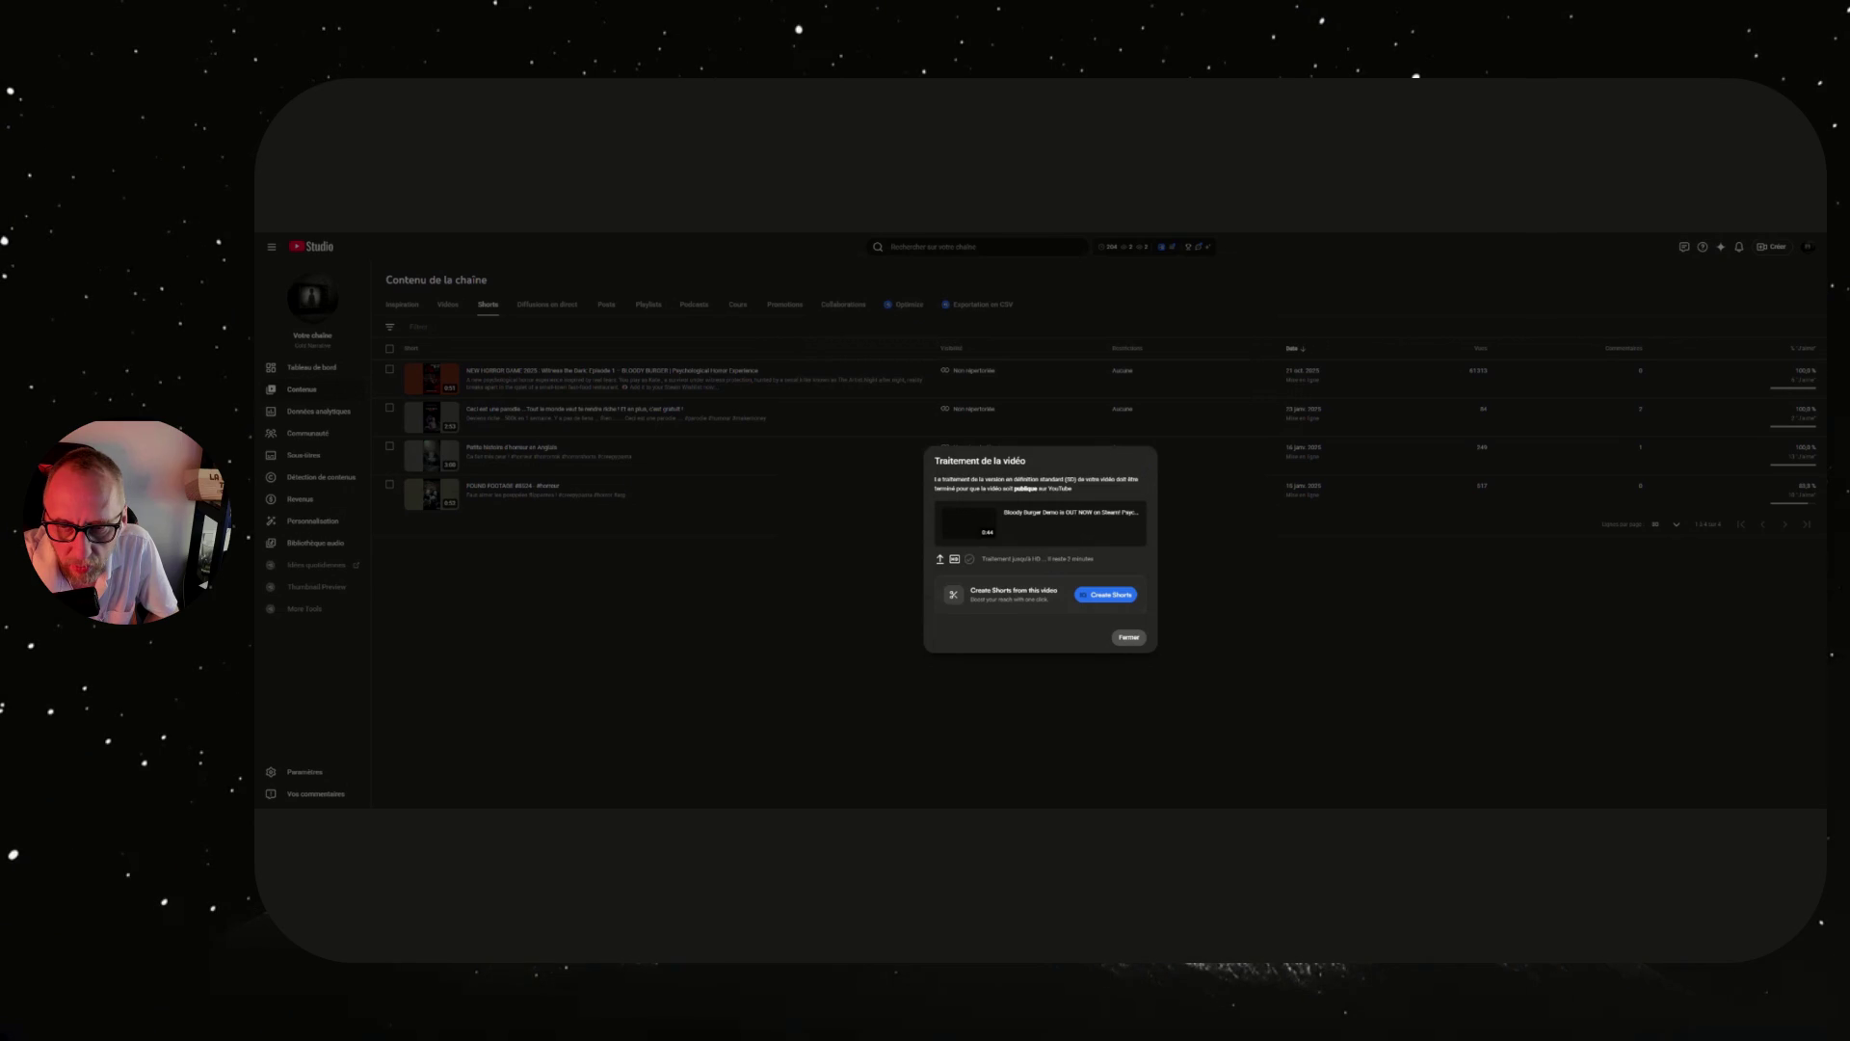
{"action": "left_click", "coordinate": [1128, 638]}
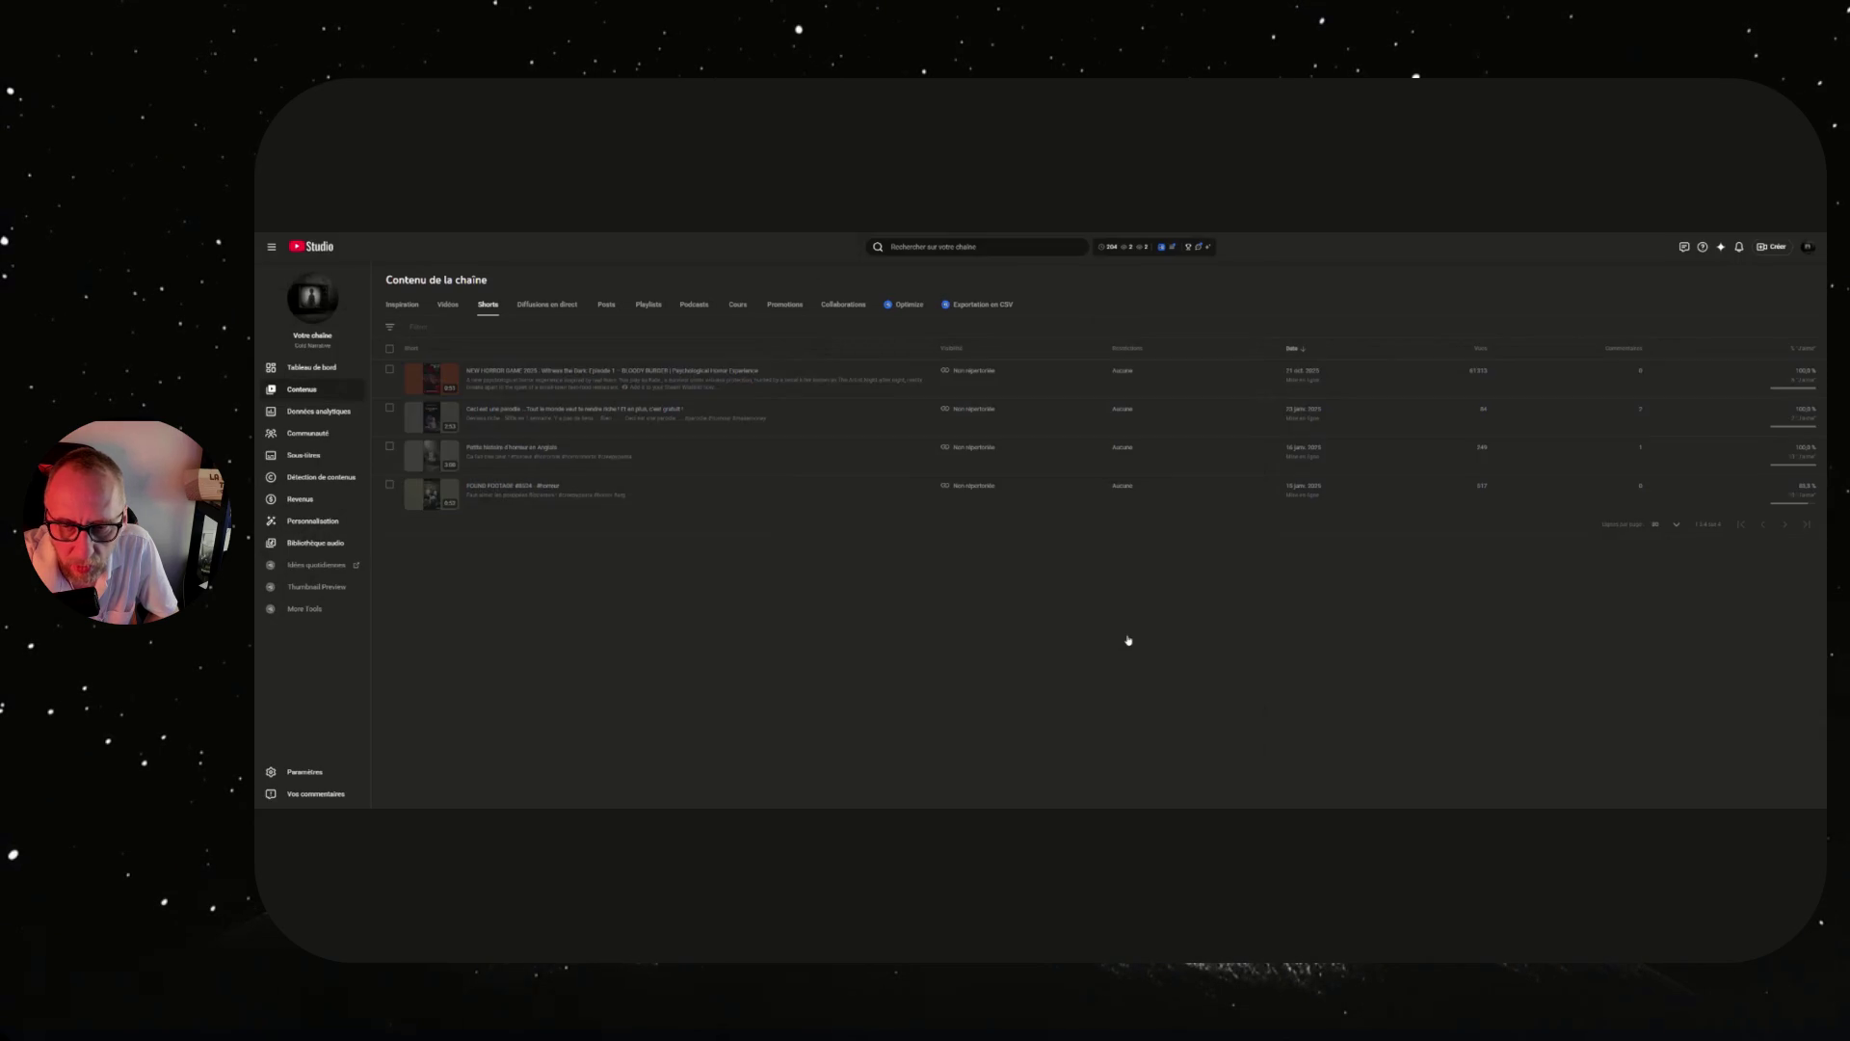
Watch the new Bloody Burger Short on YouTube via the top row's Regarder sur YouTube link.
{"action": "mouse_move", "coordinate": [471, 387]}
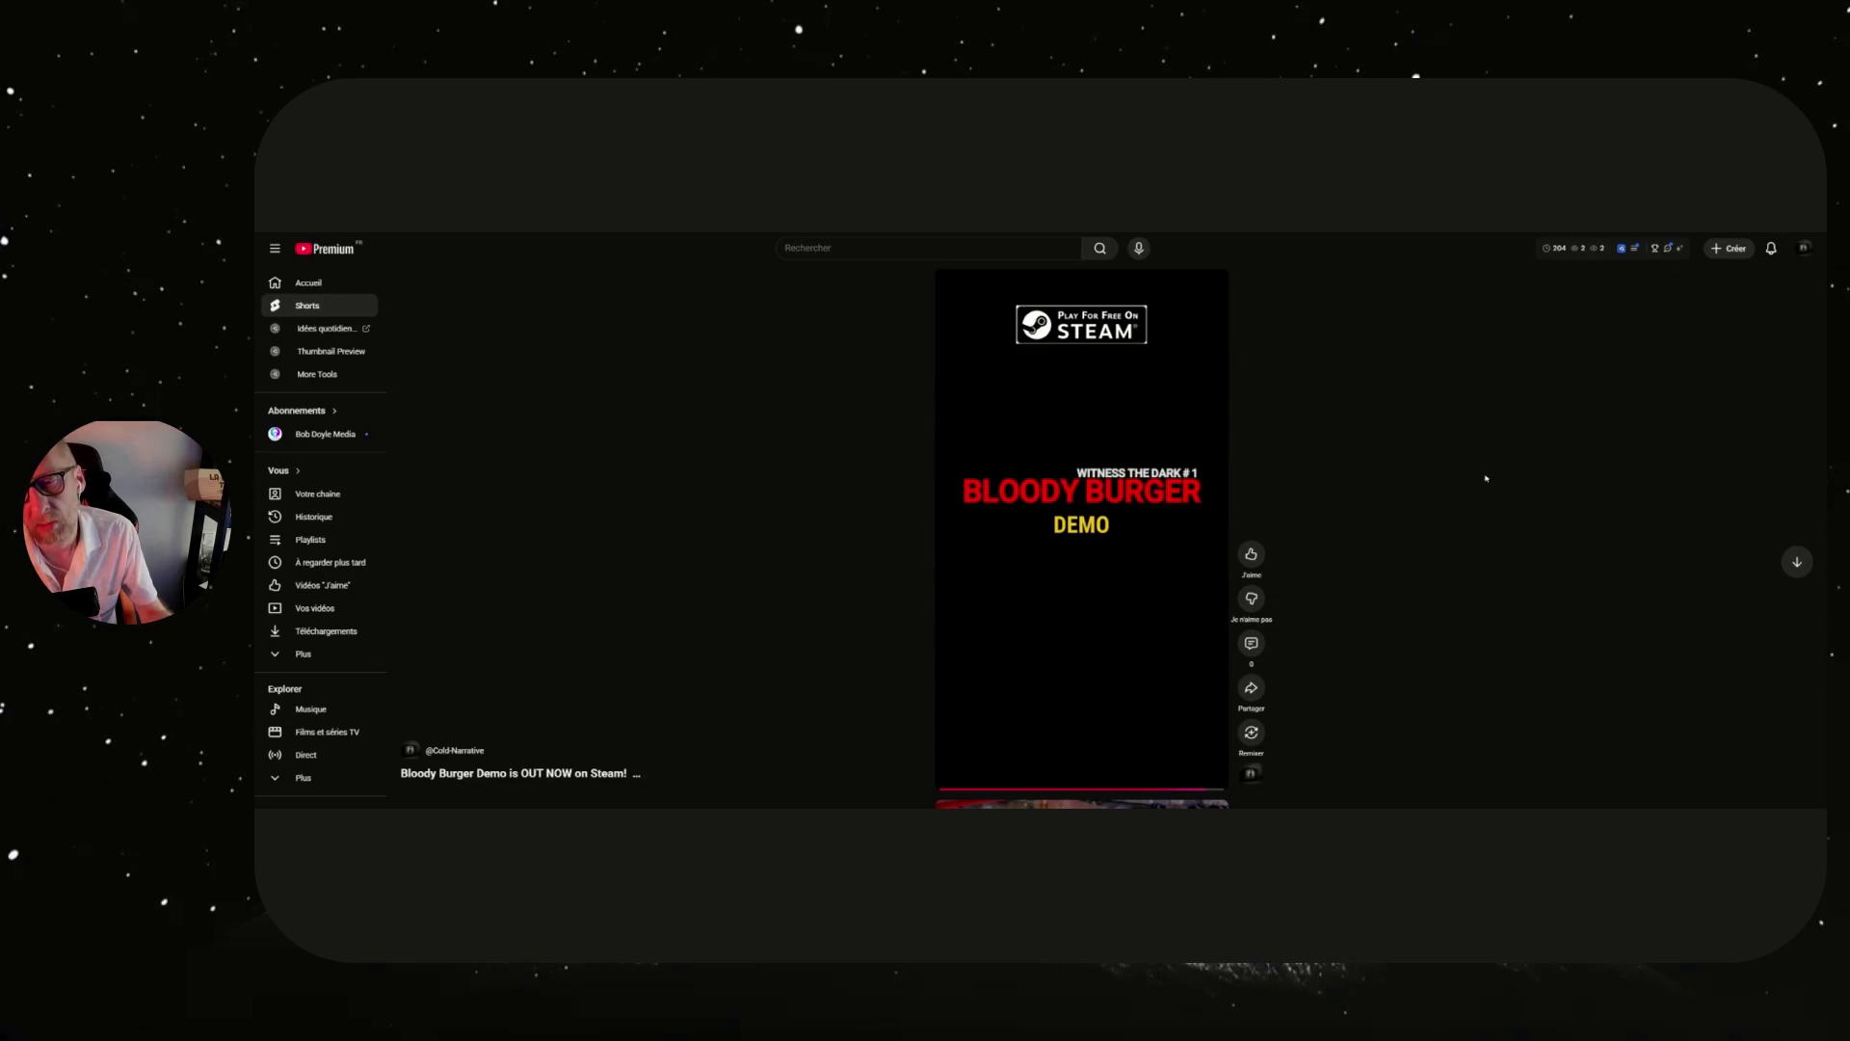
Watch the Bloody Burger Short, then switch to the Steam store home page.
{"action": "mouse_move", "coordinate": [976, 317]}
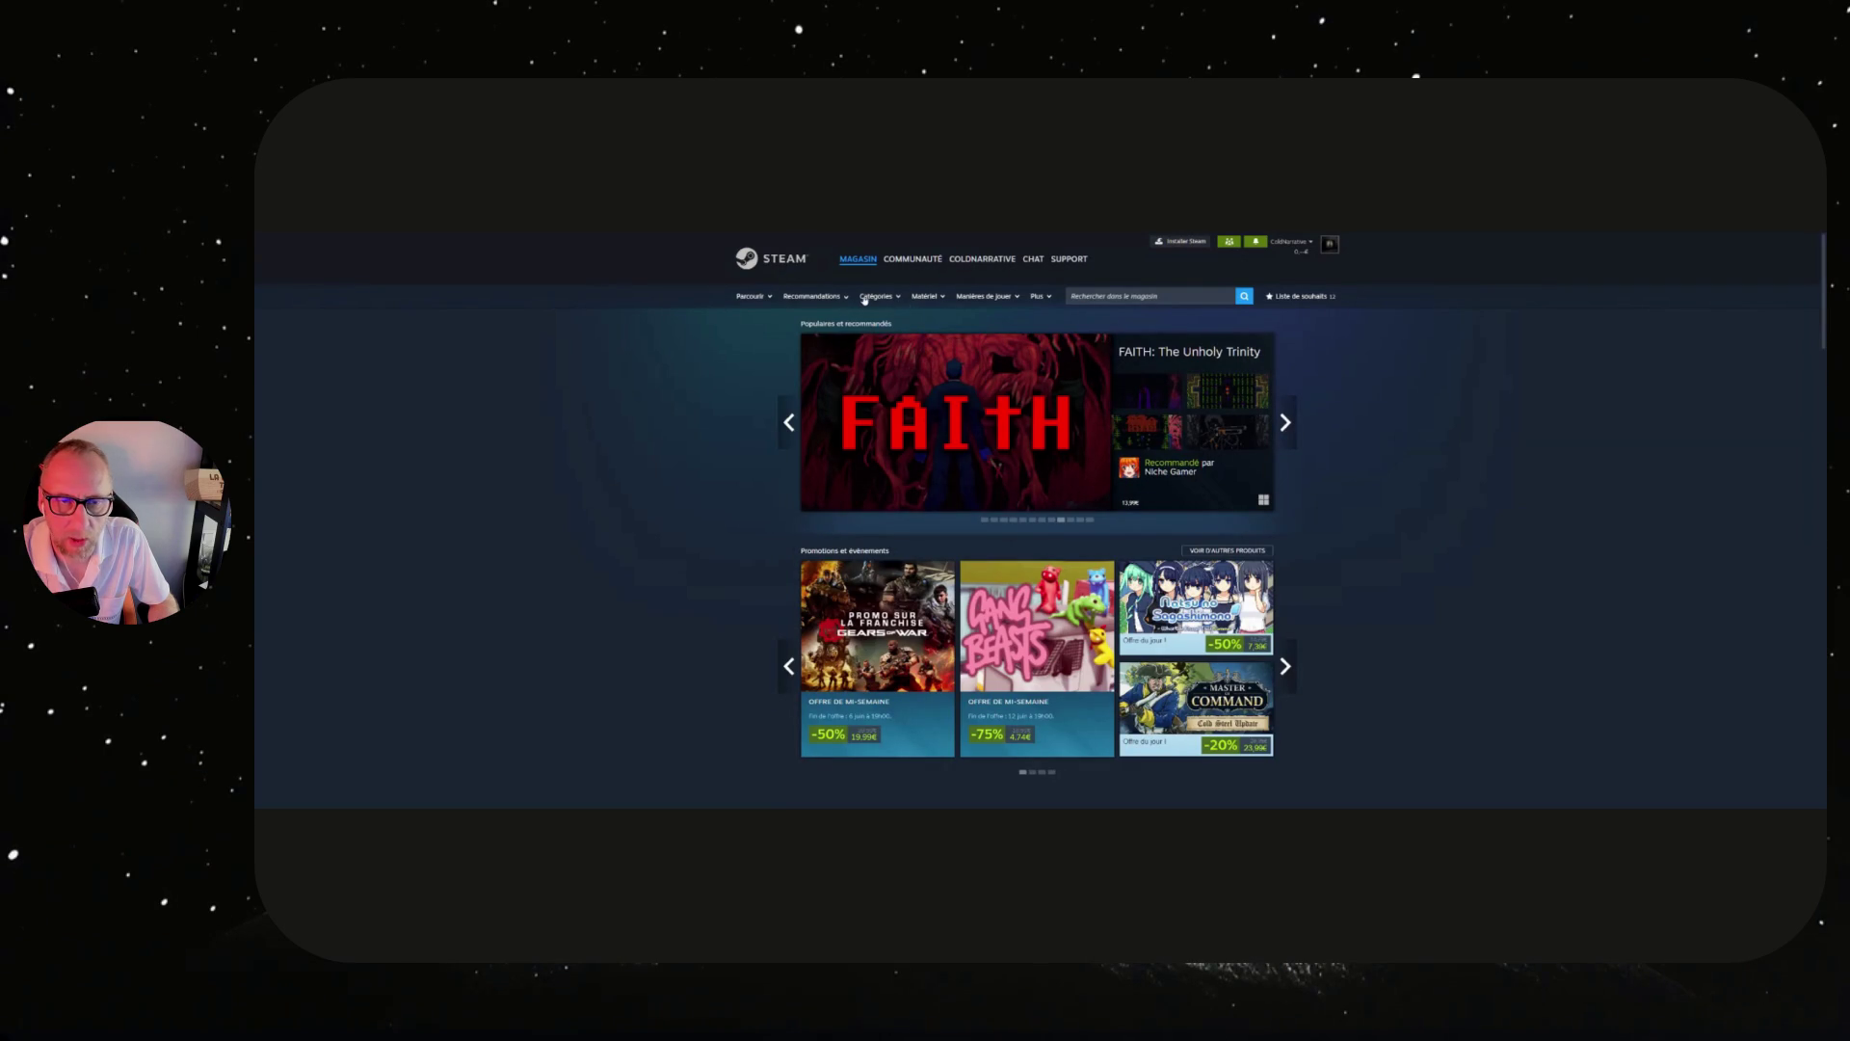
Open the Steam Démos page and browse its popular demos down to the Nouveautés et tendances list.
{"action": "mouse_move", "coordinate": [868, 301]}
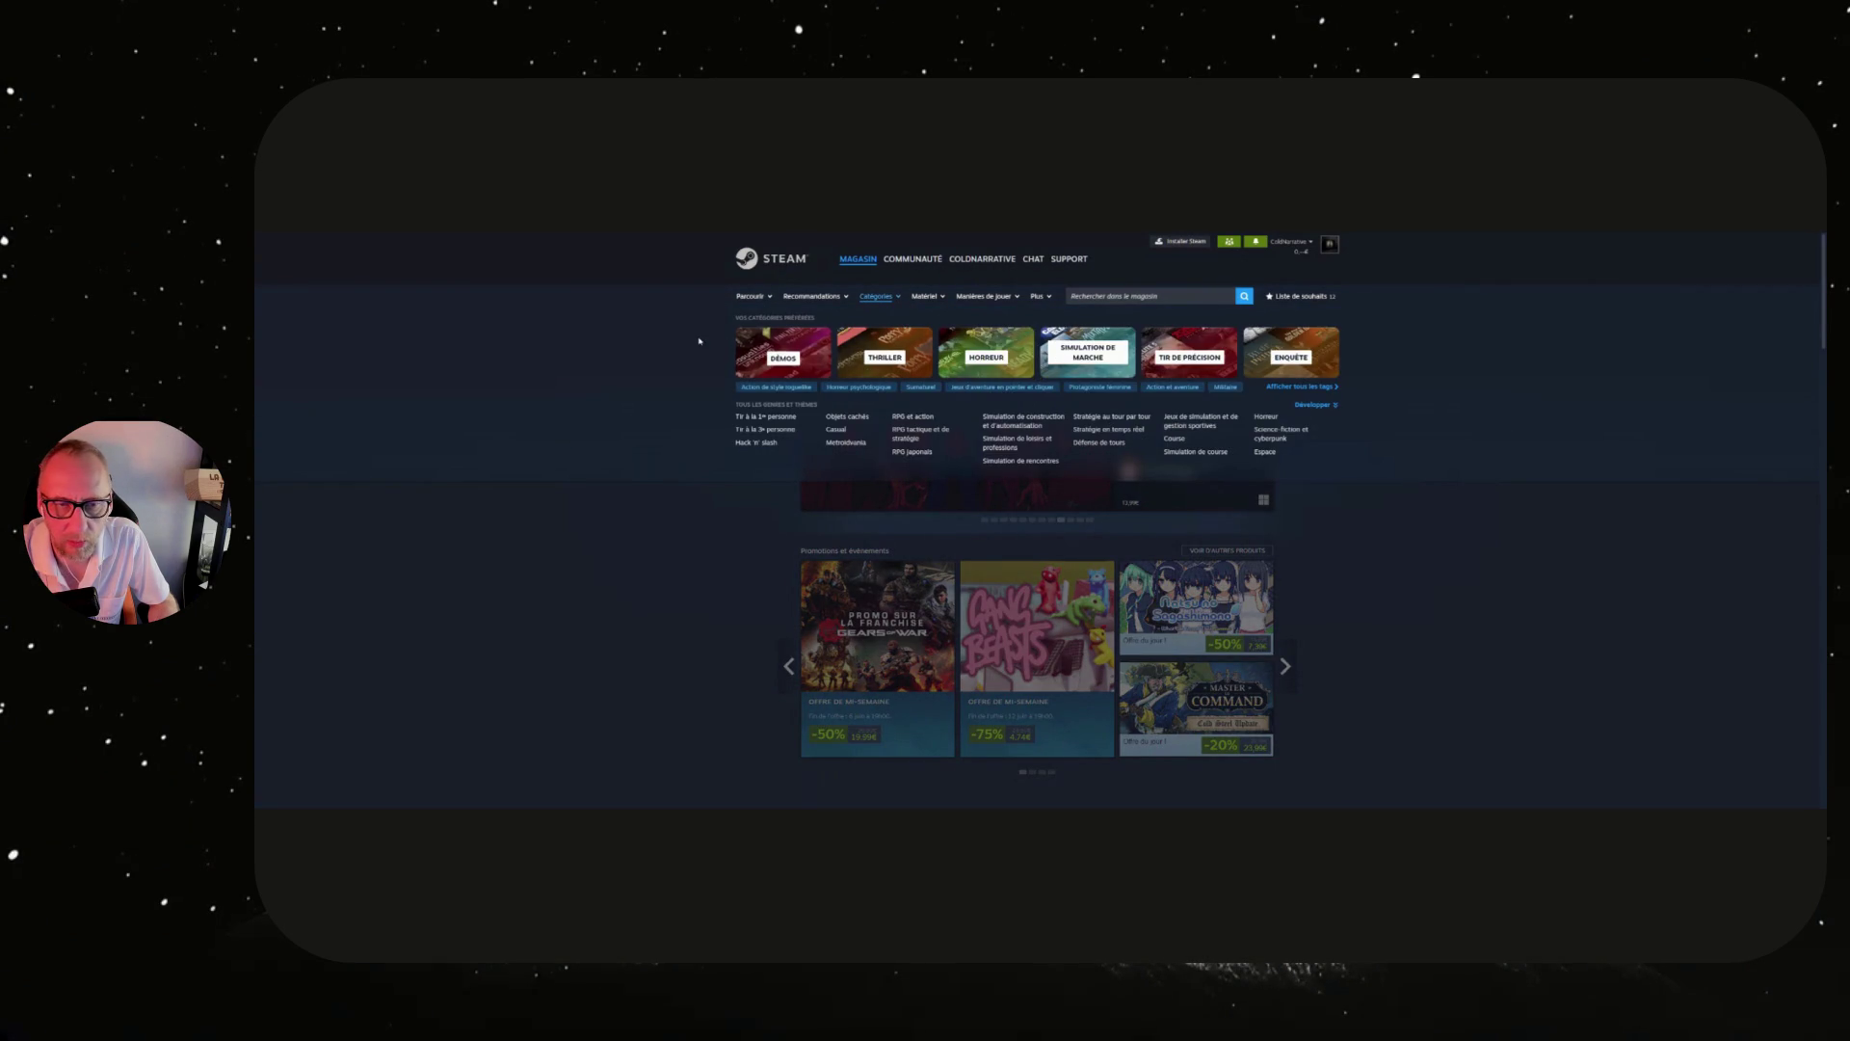
{"action": "left_click", "coordinate": [807, 361]}
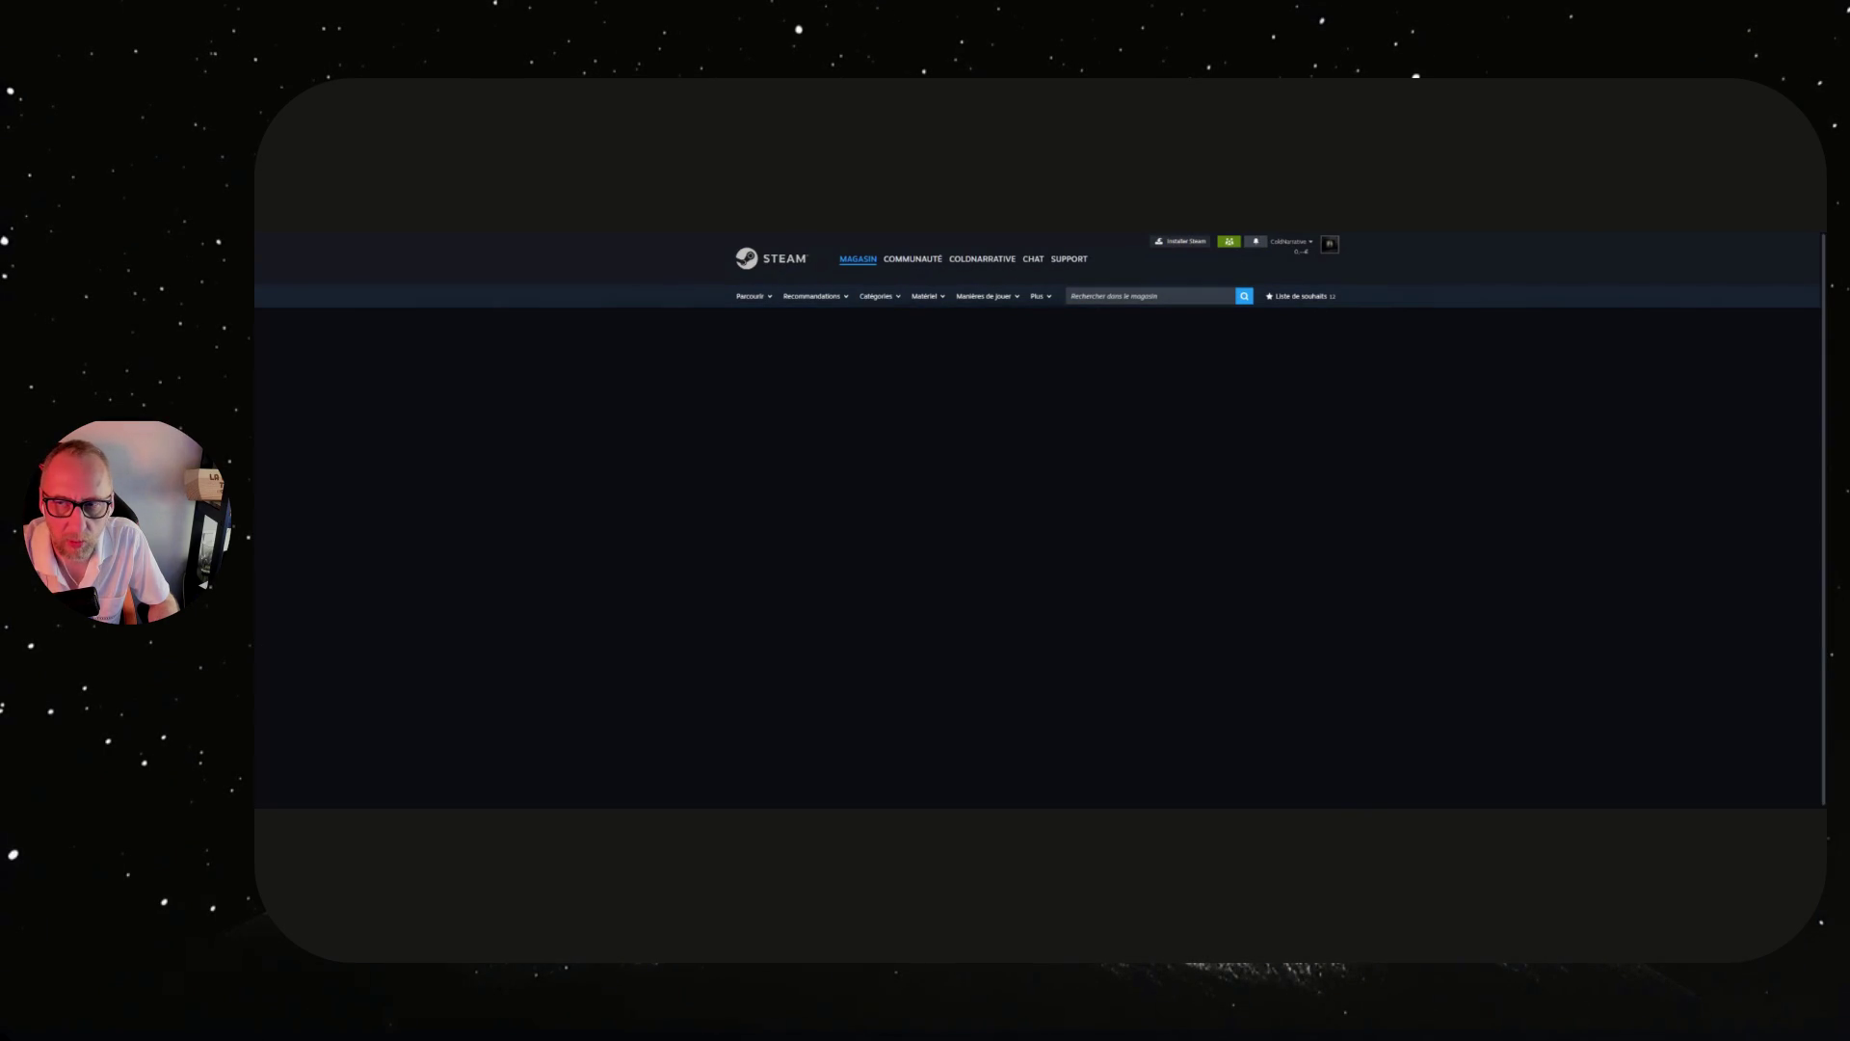
{"action": "scroll", "coordinate": [1245, 415], "scroll_direction": "down", "scroll_amount": 10}
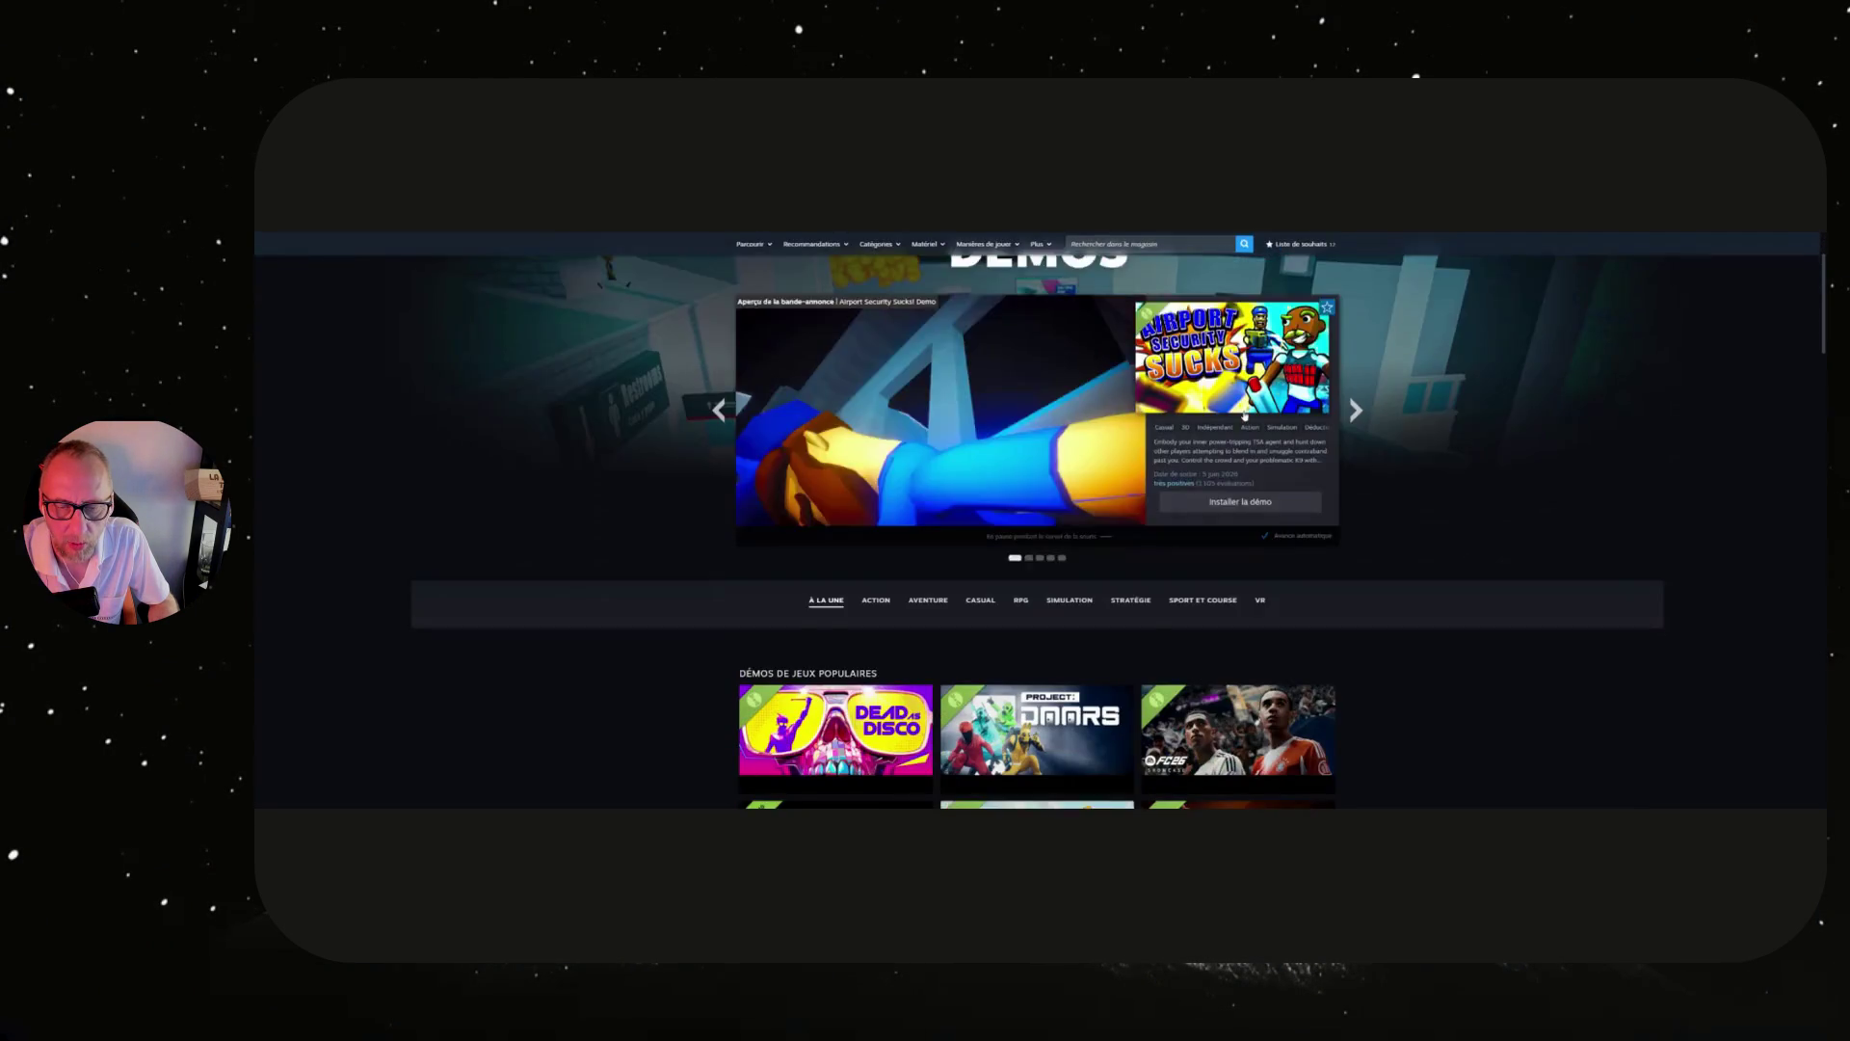
{"action": "scroll", "coordinate": [1245, 416], "scroll_direction": "down", "scroll_amount": 5}
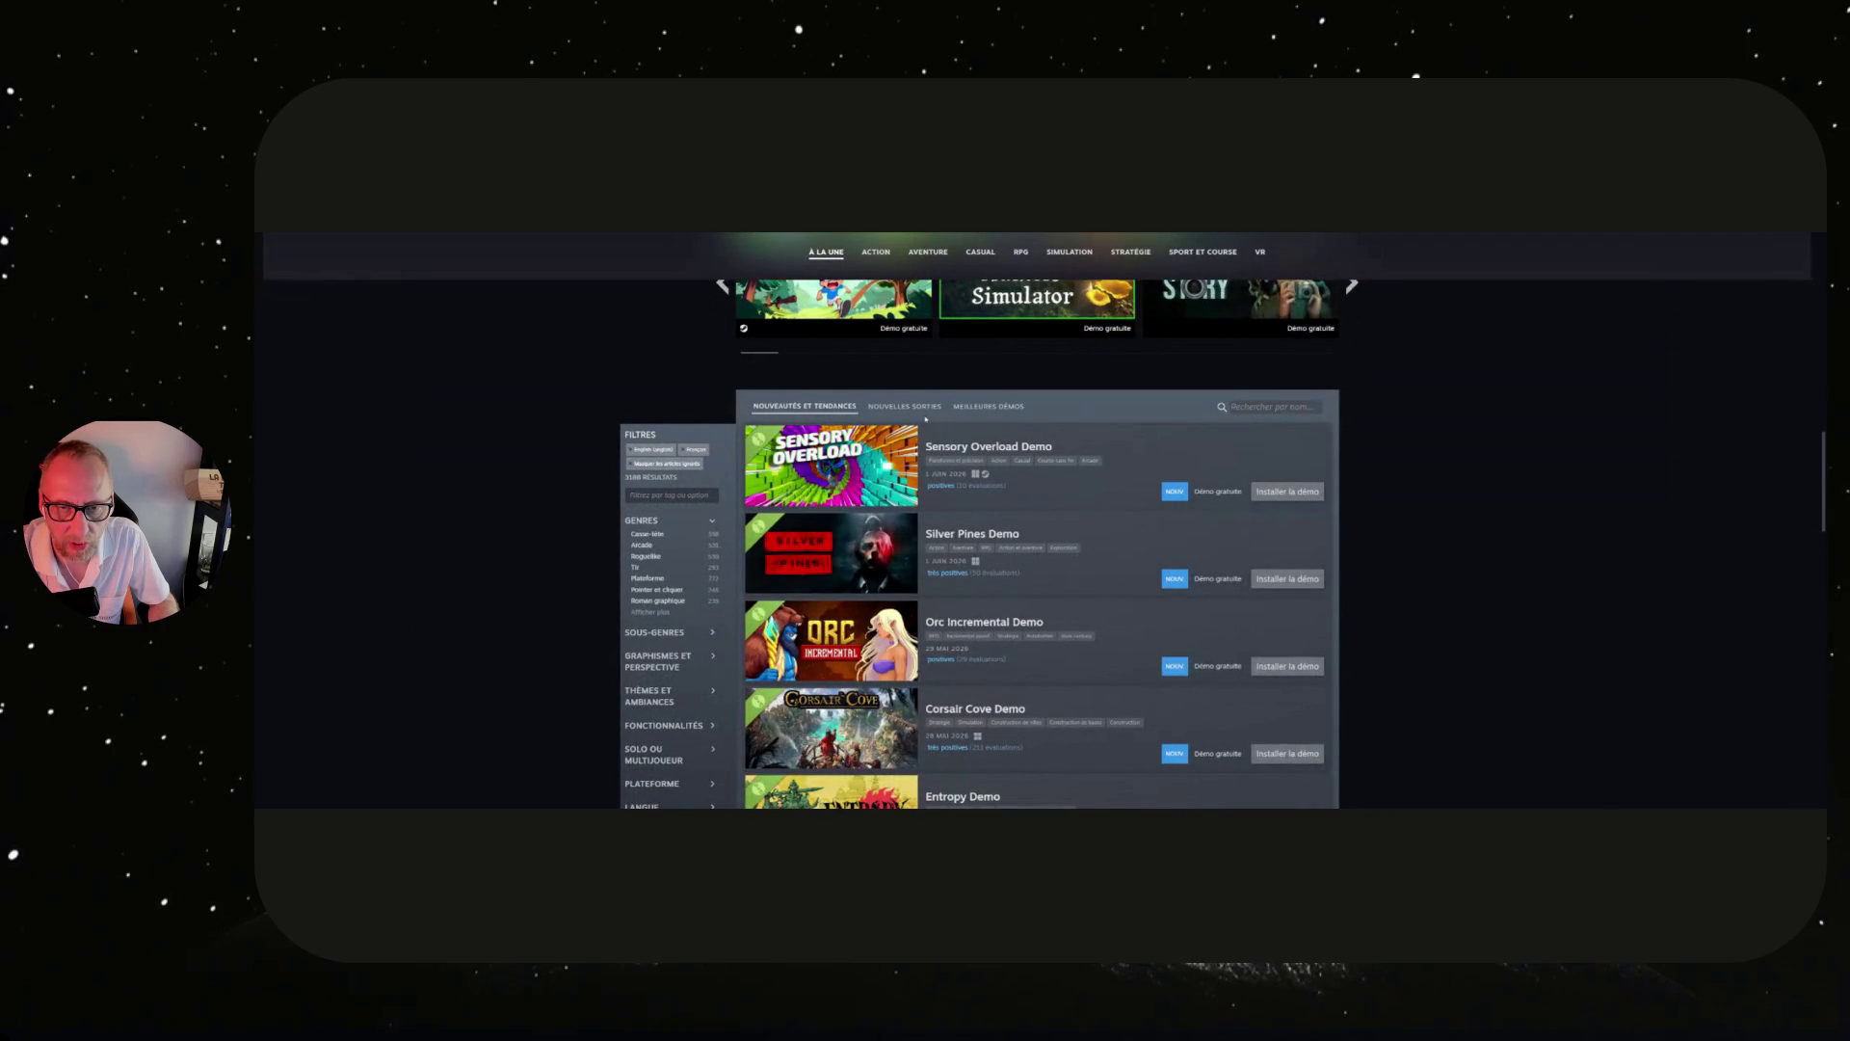
{"action": "scroll", "coordinate": [928, 419], "scroll_direction": "up", "scroll_amount": 8}
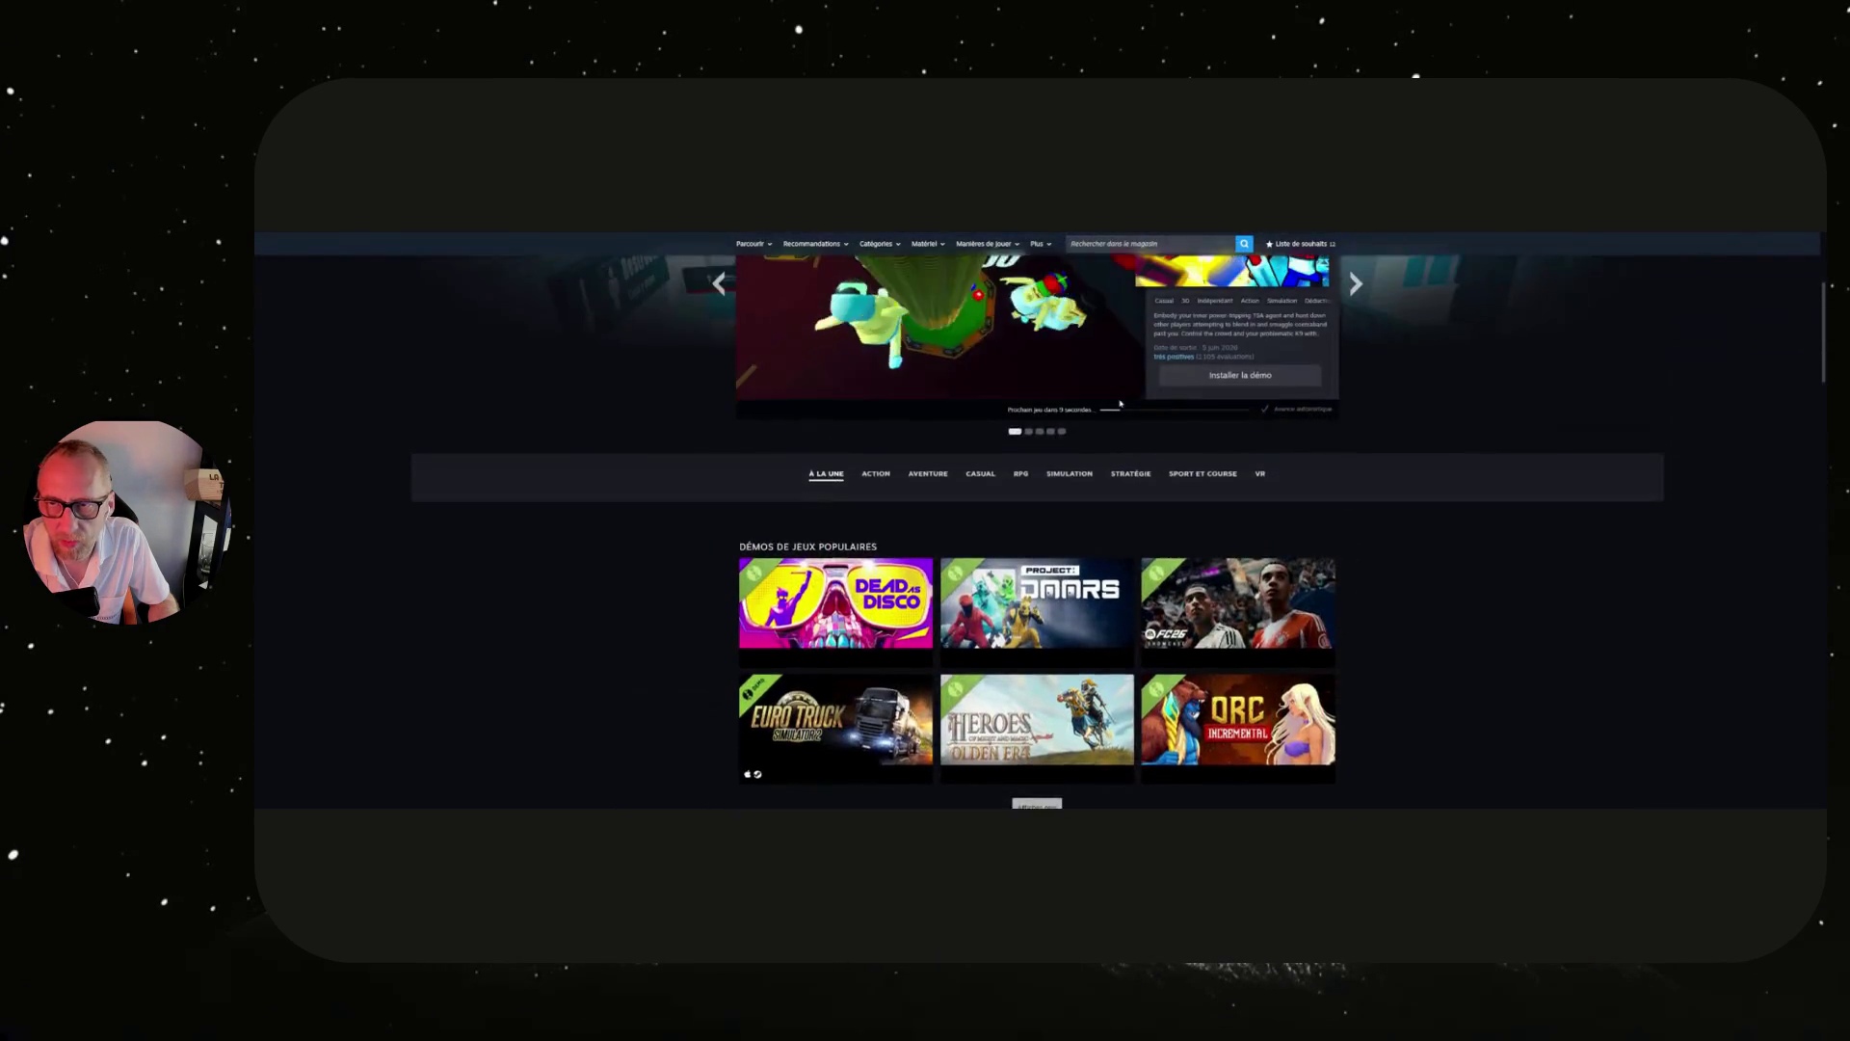
{"action": "scroll", "coordinate": [1121, 403], "scroll_direction": "down", "scroll_amount": 2}
{"action": "scroll", "coordinate": [1121, 403], "scroll_direction": "down", "scroll_amount": 10}
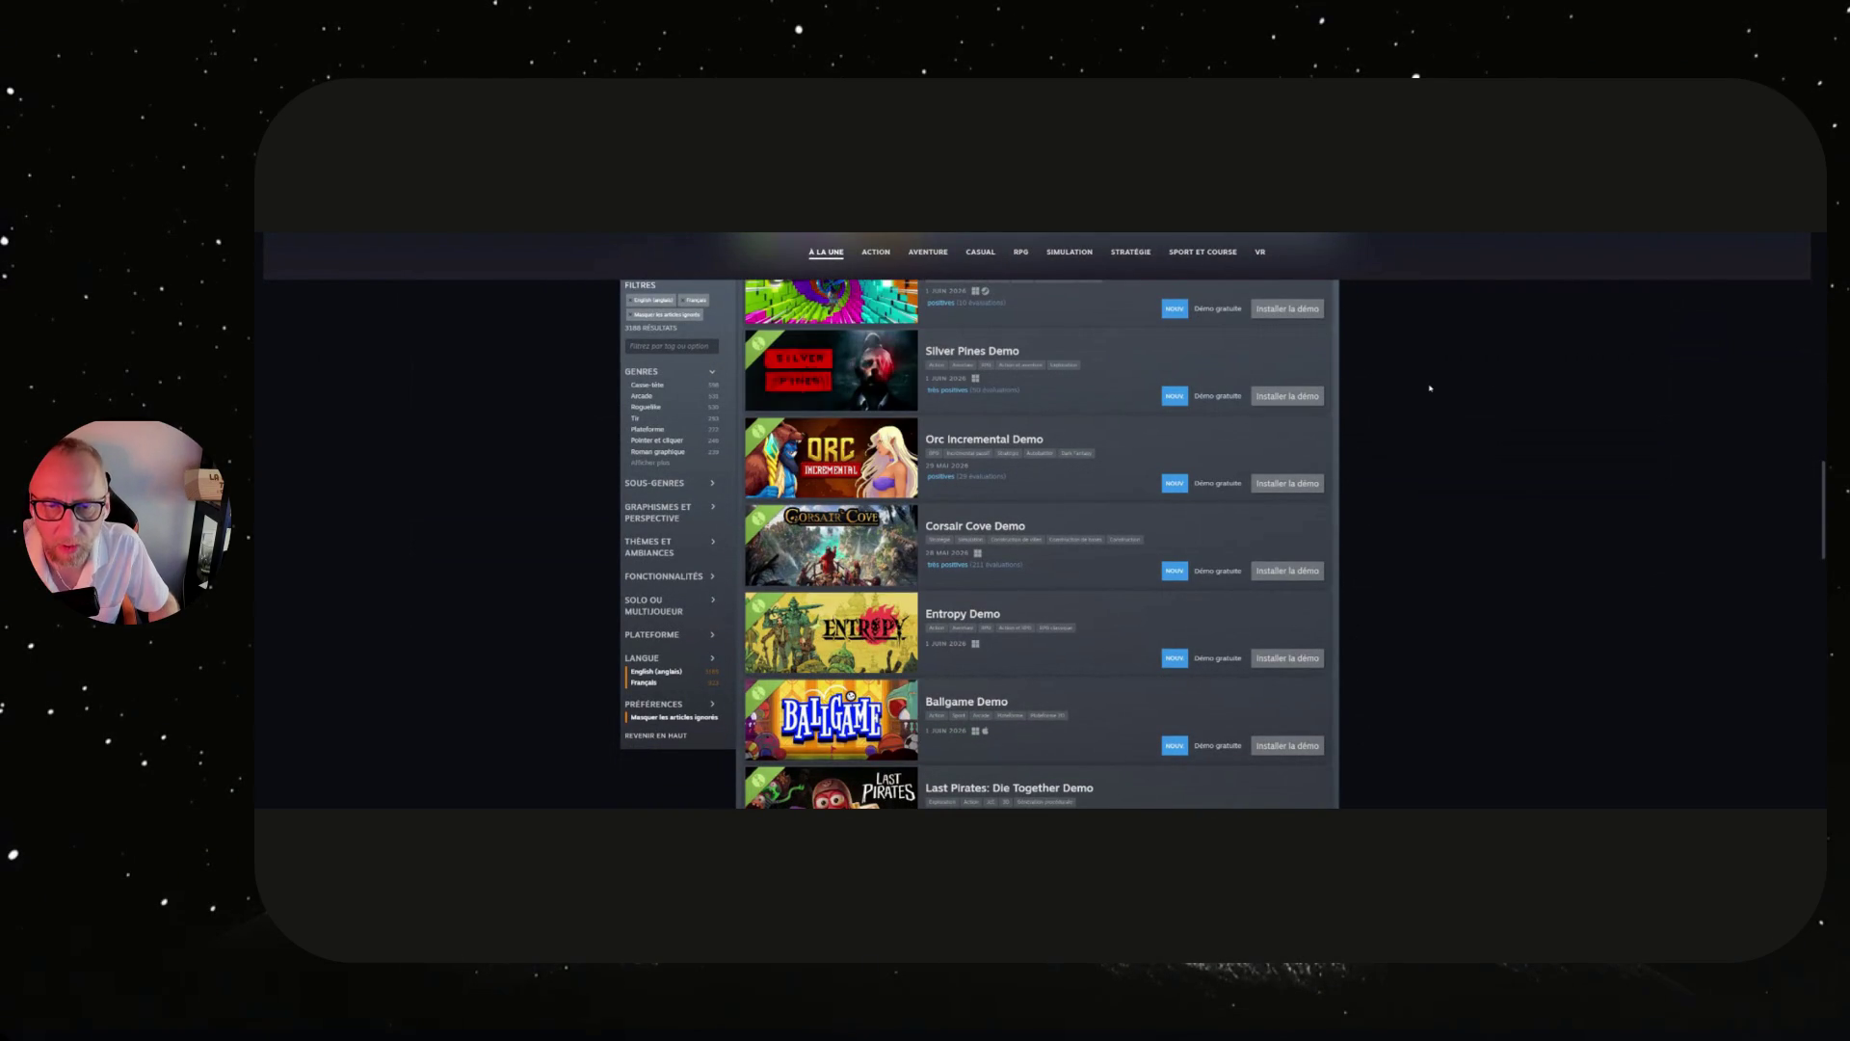
{"action": "scroll", "coordinate": [1431, 388], "scroll_direction": "up", "scroll_amount": 2}
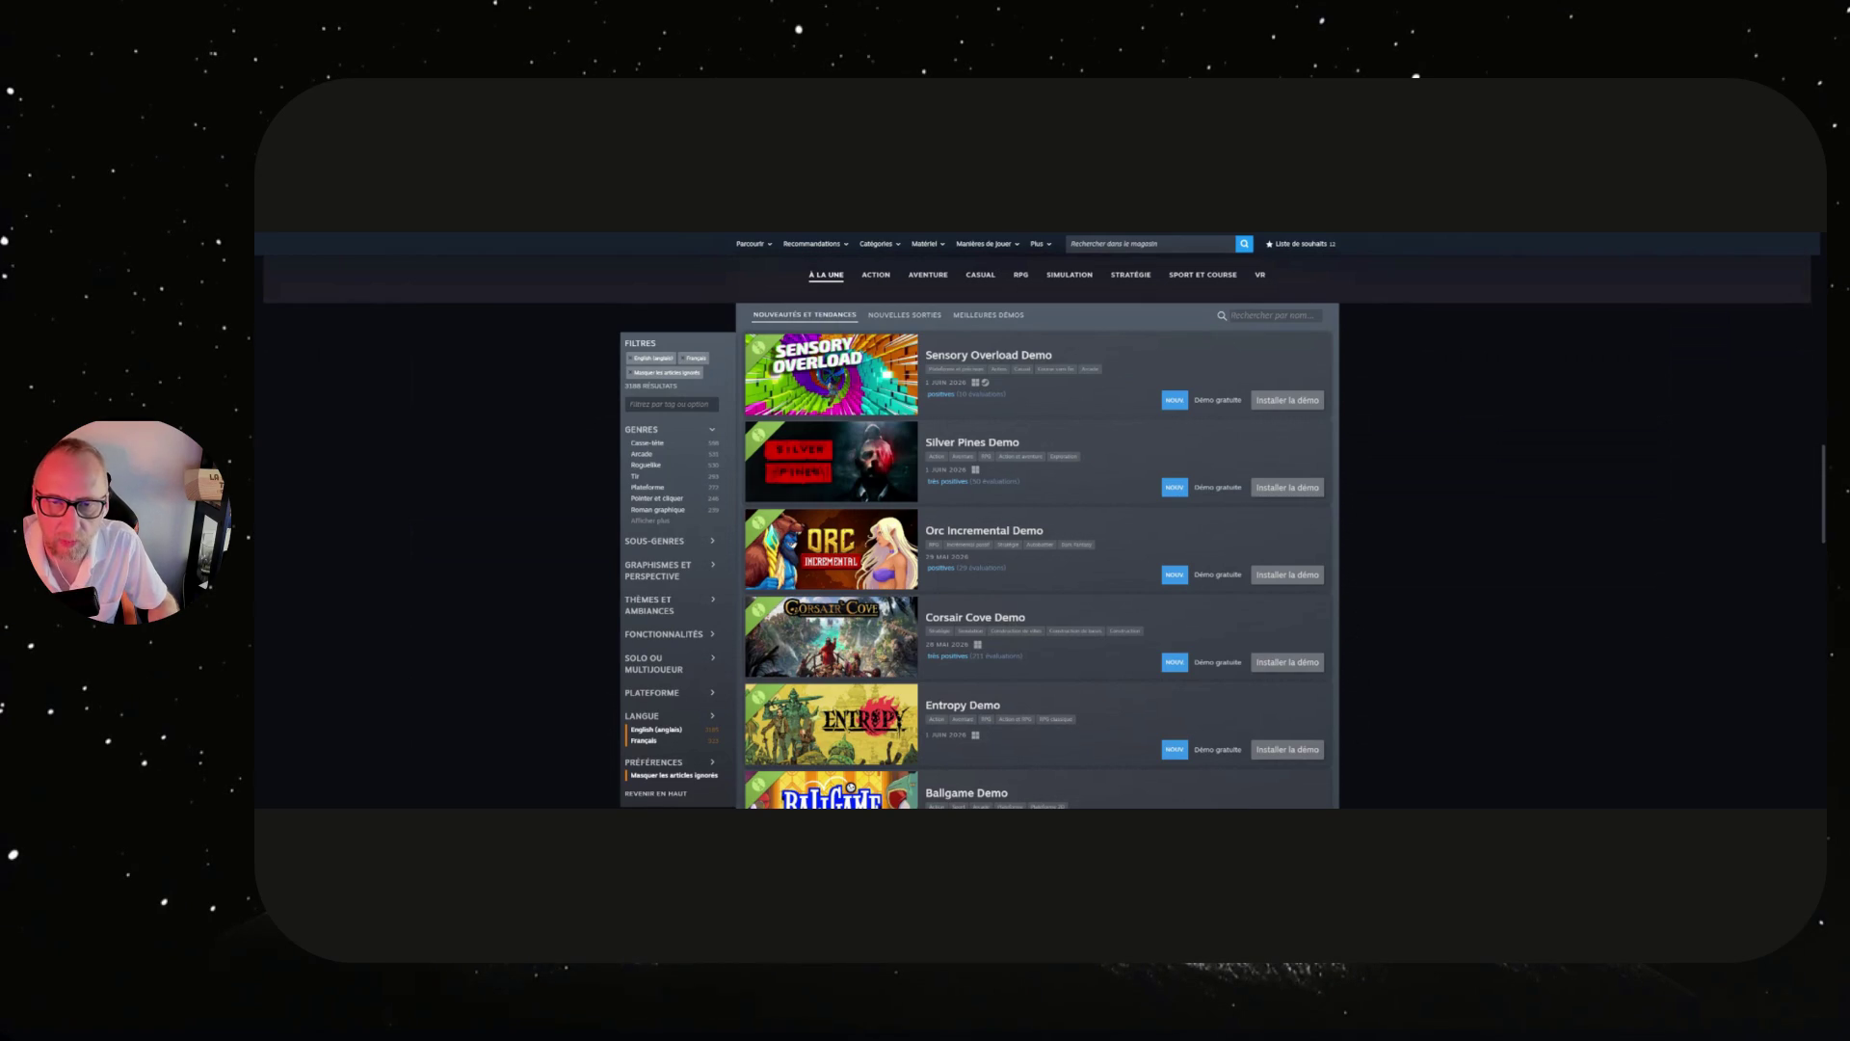
{"action": "scroll", "coordinate": [1430, 389], "scroll_direction": "up", "scroll_amount": 5}
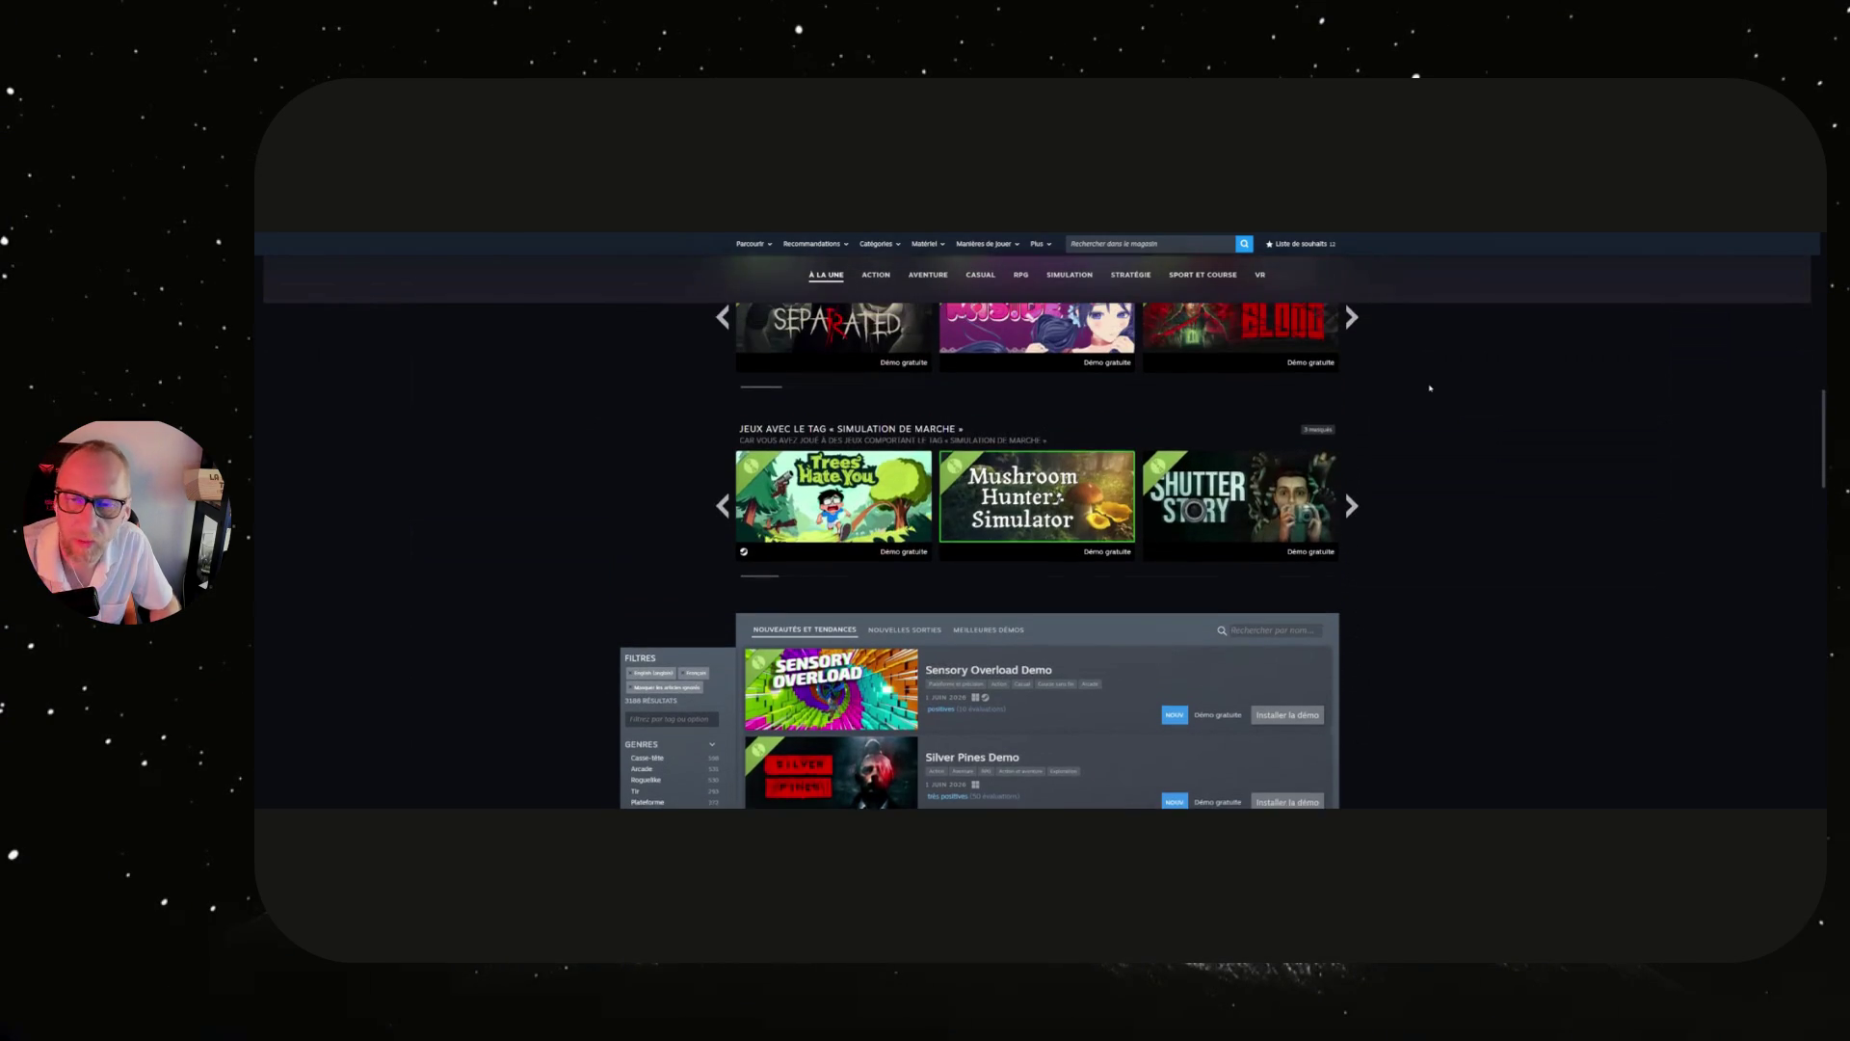
{"action": "scroll", "coordinate": [1431, 388], "scroll_direction": "down", "scroll_amount": 5}
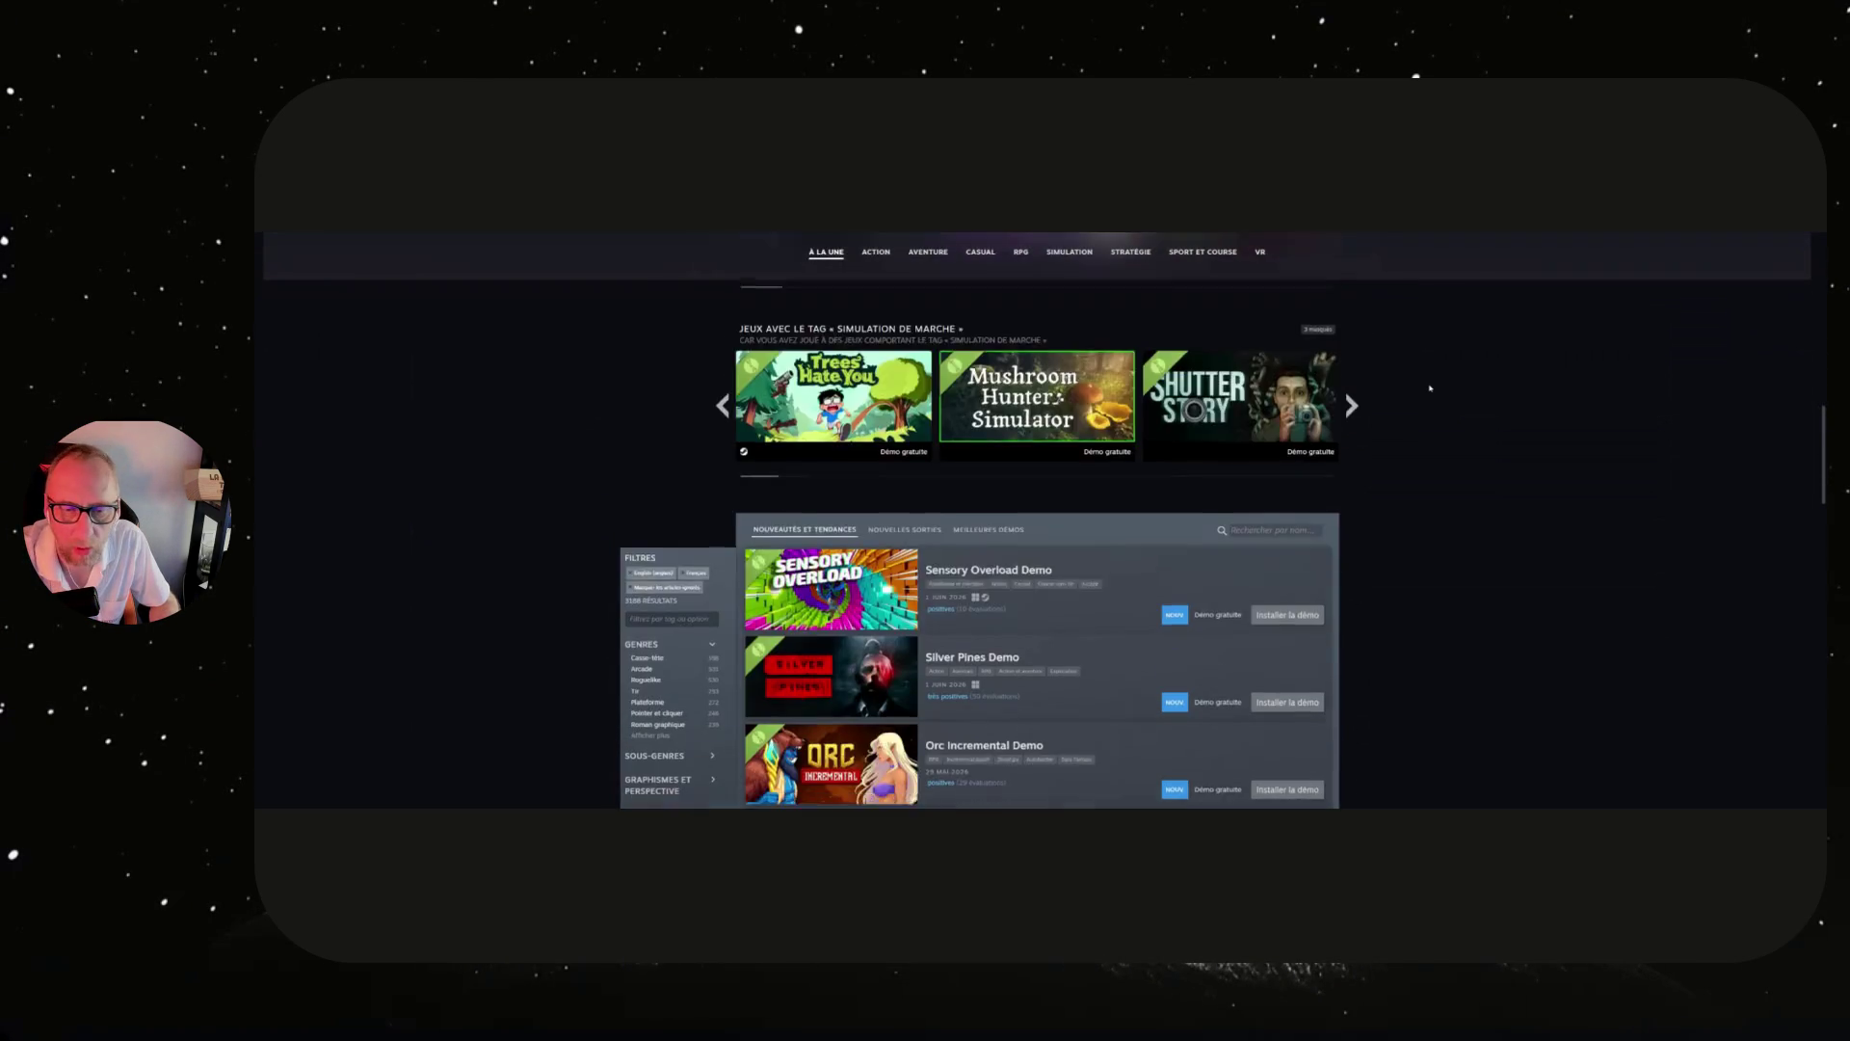
List the newest demo releases and filter them to the Horreur theme.
{"action": "left_click", "coordinate": [921, 371]}
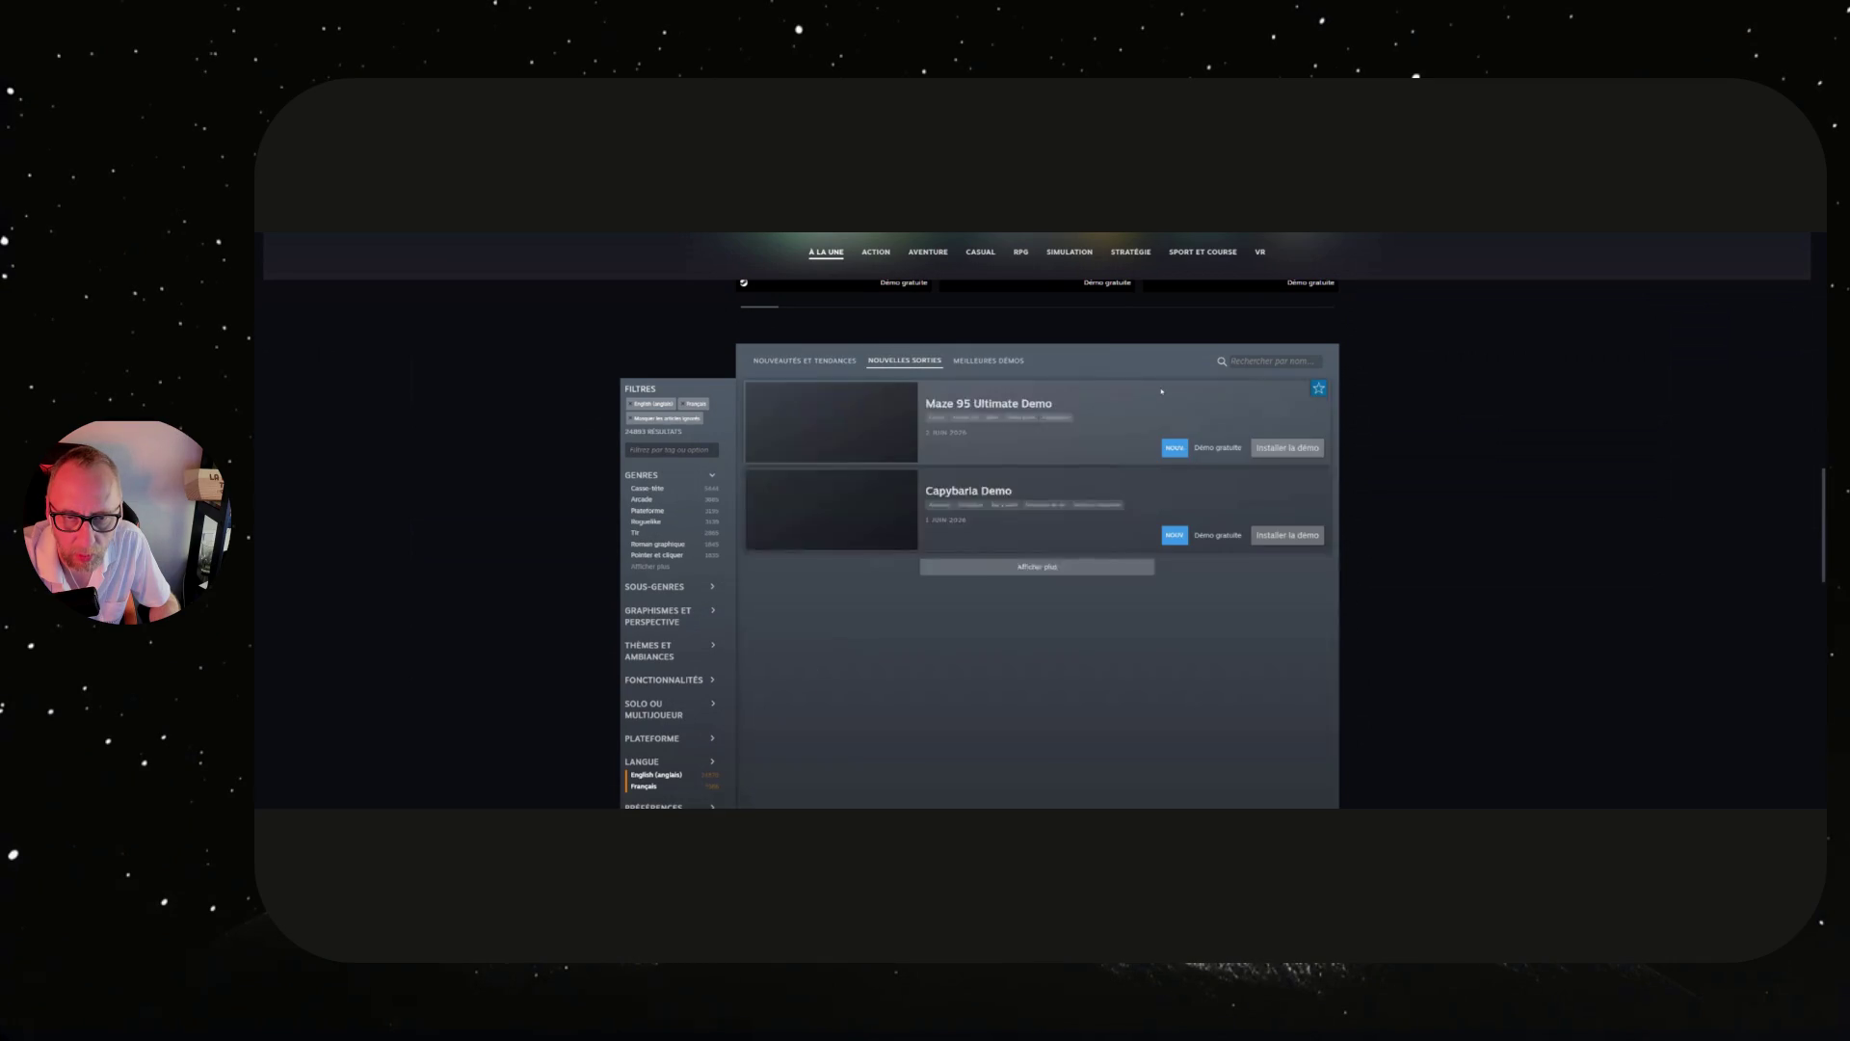
{"action": "scroll", "coordinate": [1161, 391], "scroll_direction": "down", "scroll_amount": 10}
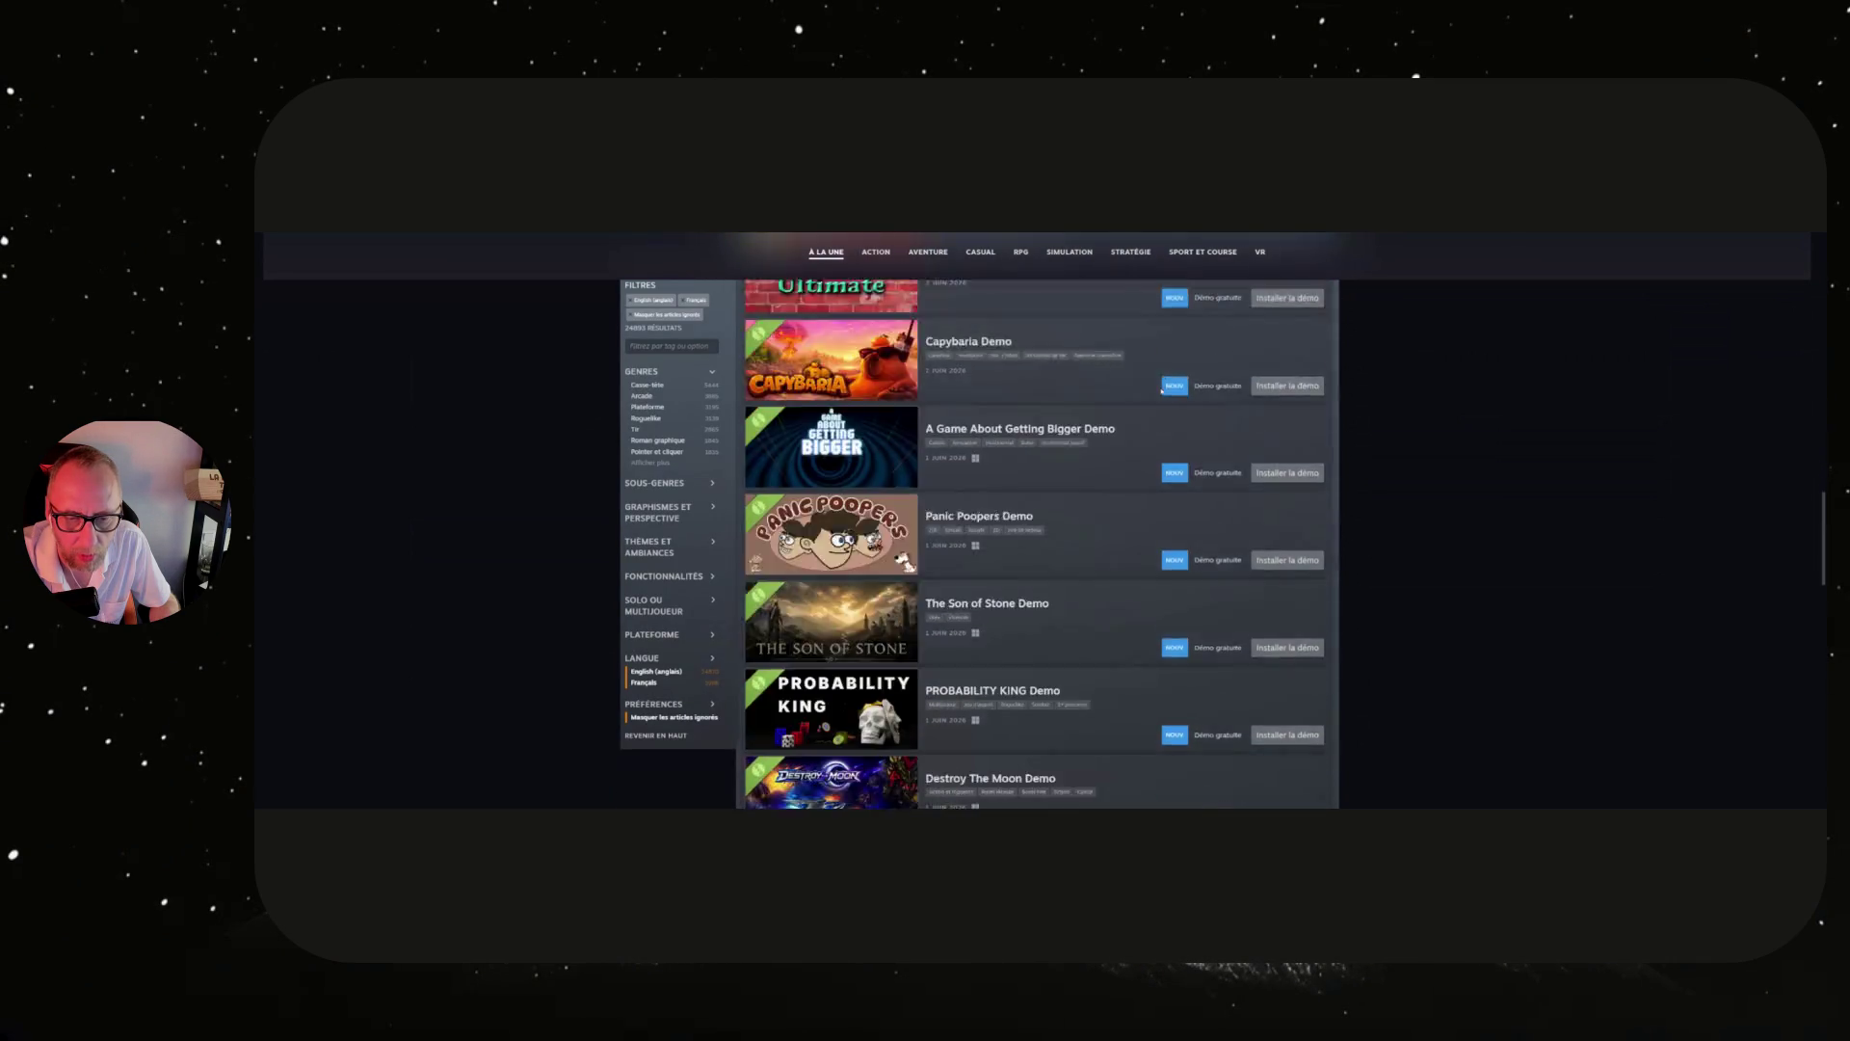
{"action": "scroll", "coordinate": [1161, 391], "scroll_direction": "down", "scroll_amount": 3}
{"action": "scroll", "coordinate": [1128, 404], "scroll_direction": "up", "scroll_amount": 12}
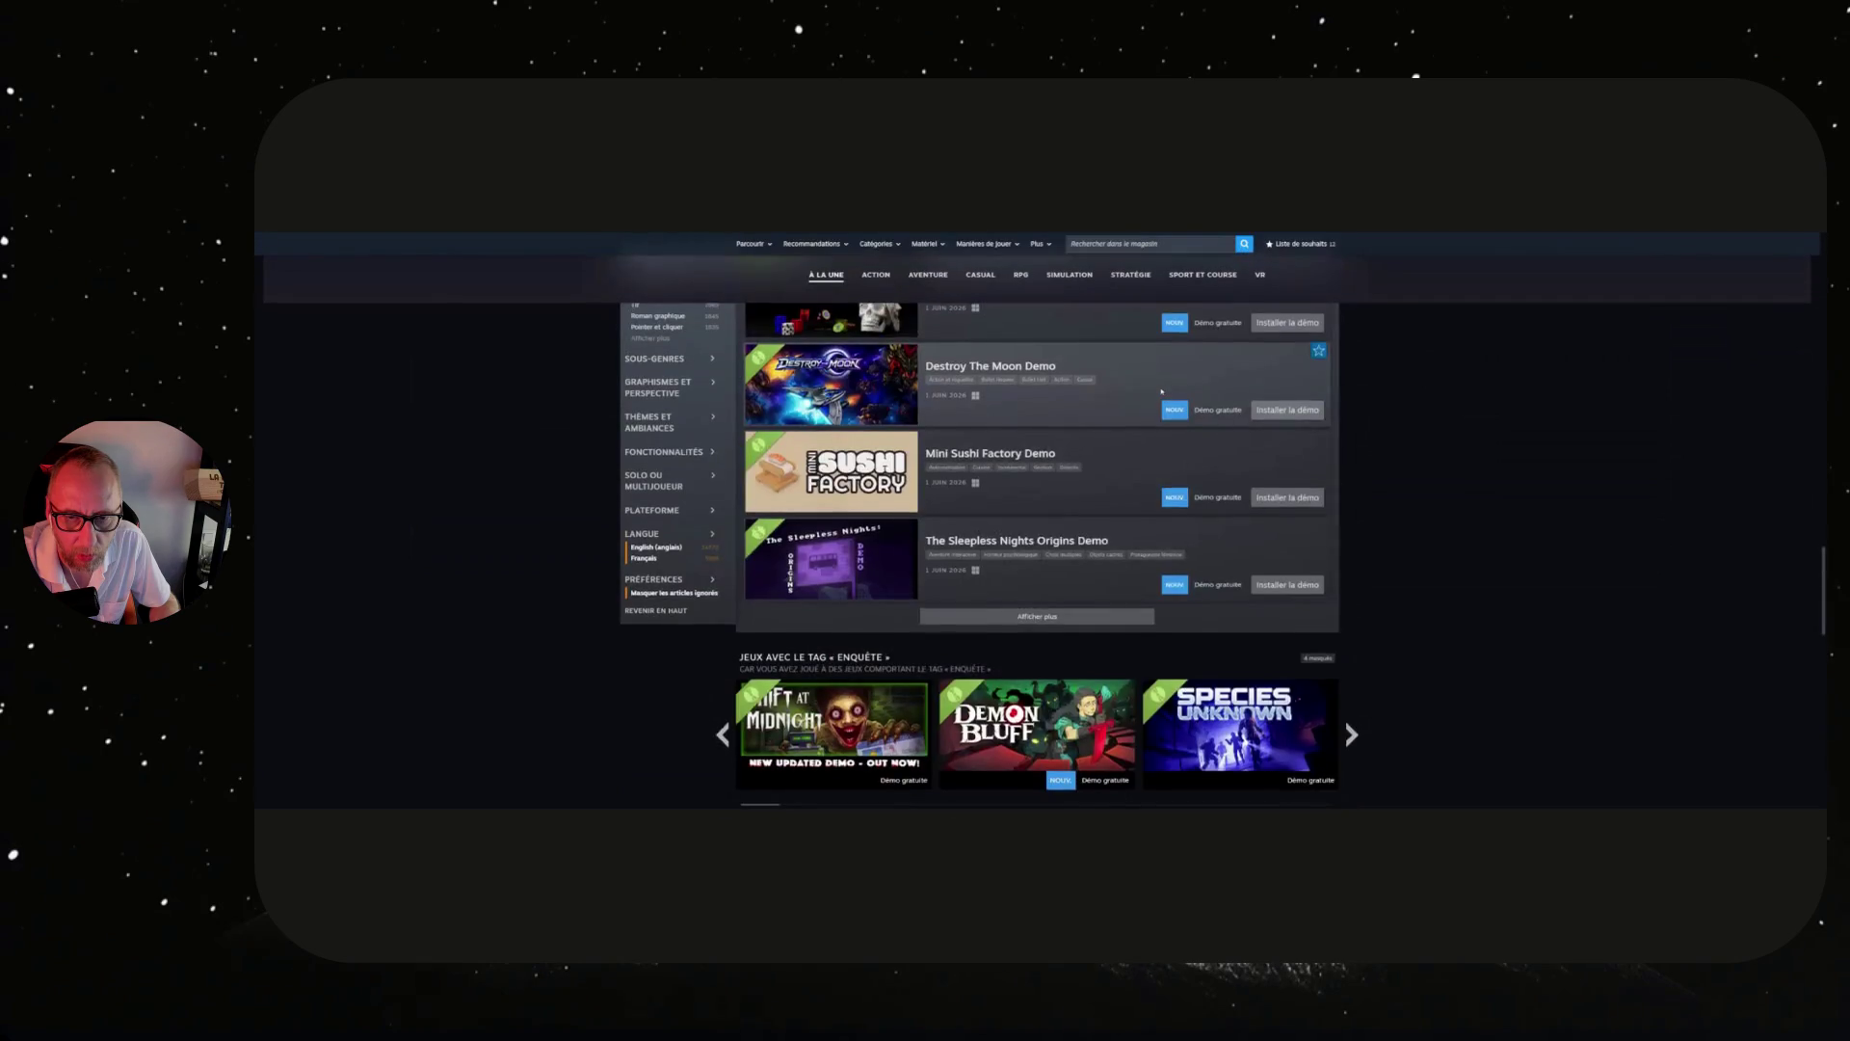
{"action": "scroll", "coordinate": [1100, 422], "scroll_direction": "down", "scroll_amount": 2}
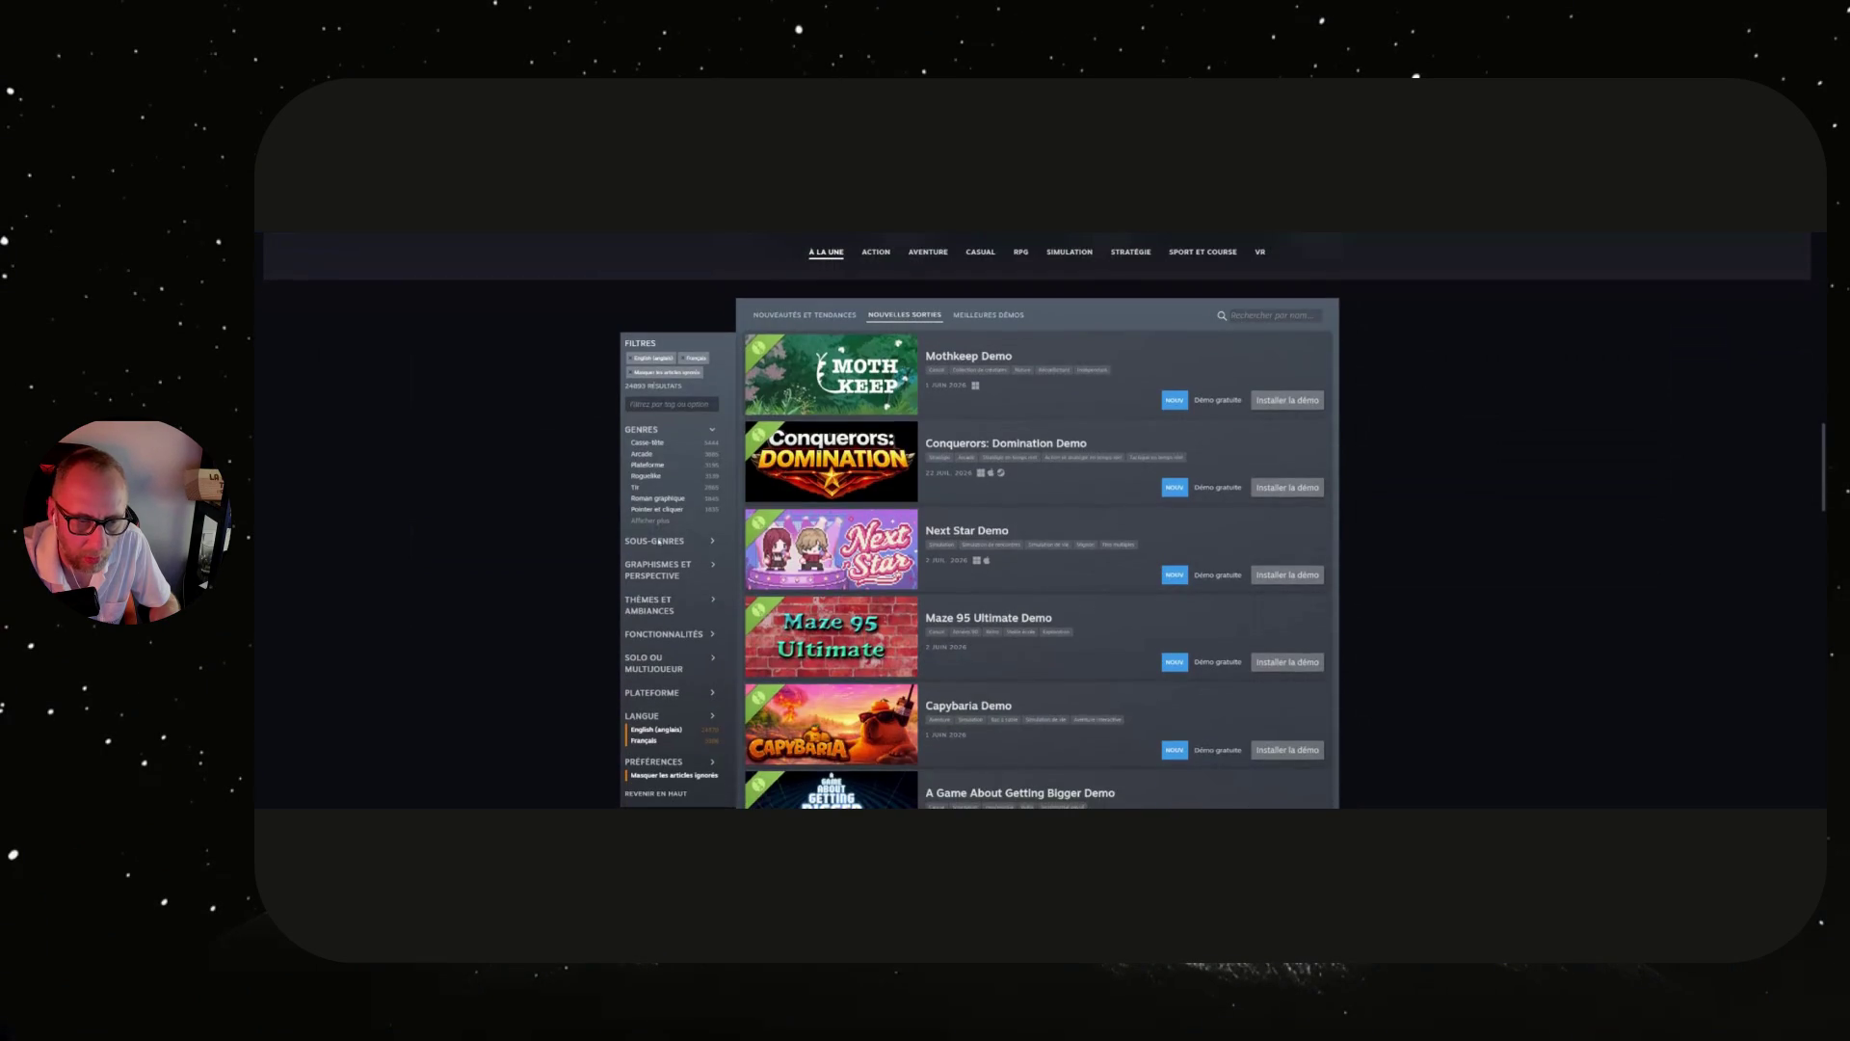
{"action": "scroll", "coordinate": [656, 602], "scroll_direction": "down", "scroll_amount": 1}
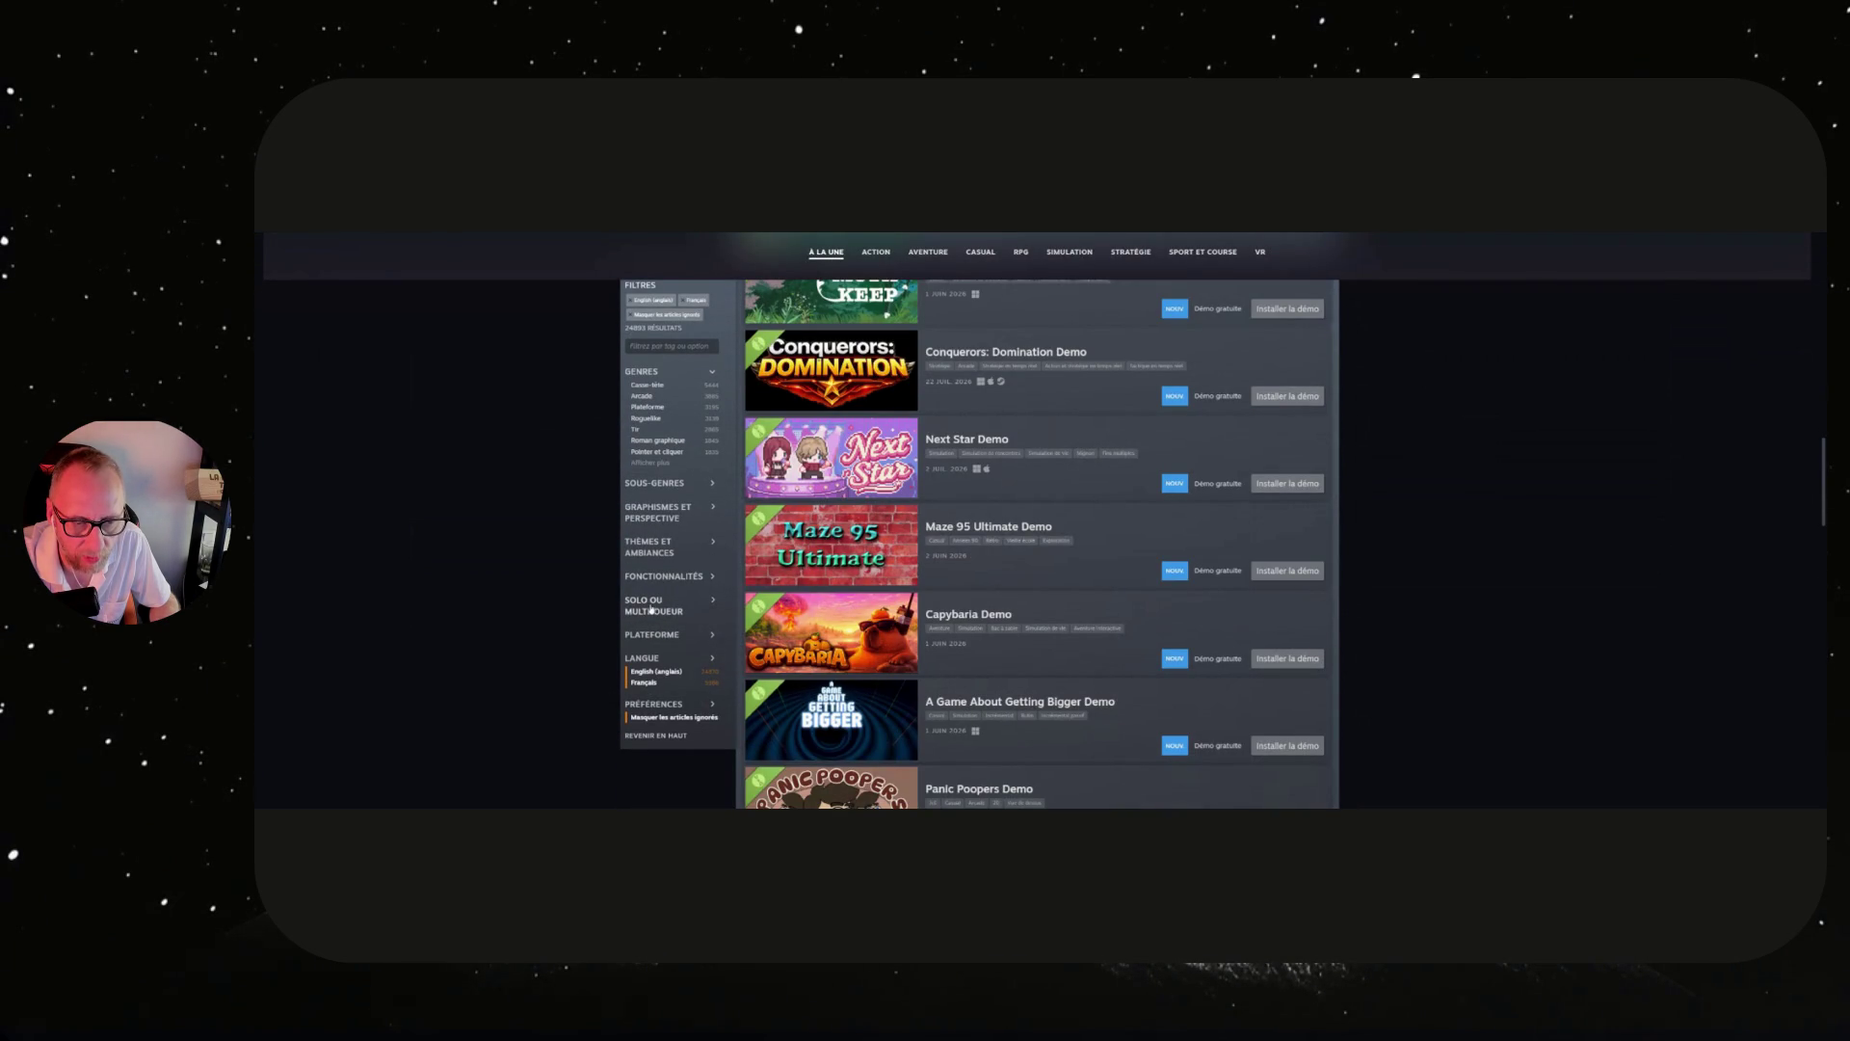
{"action": "left_click", "coordinate": [657, 553]}
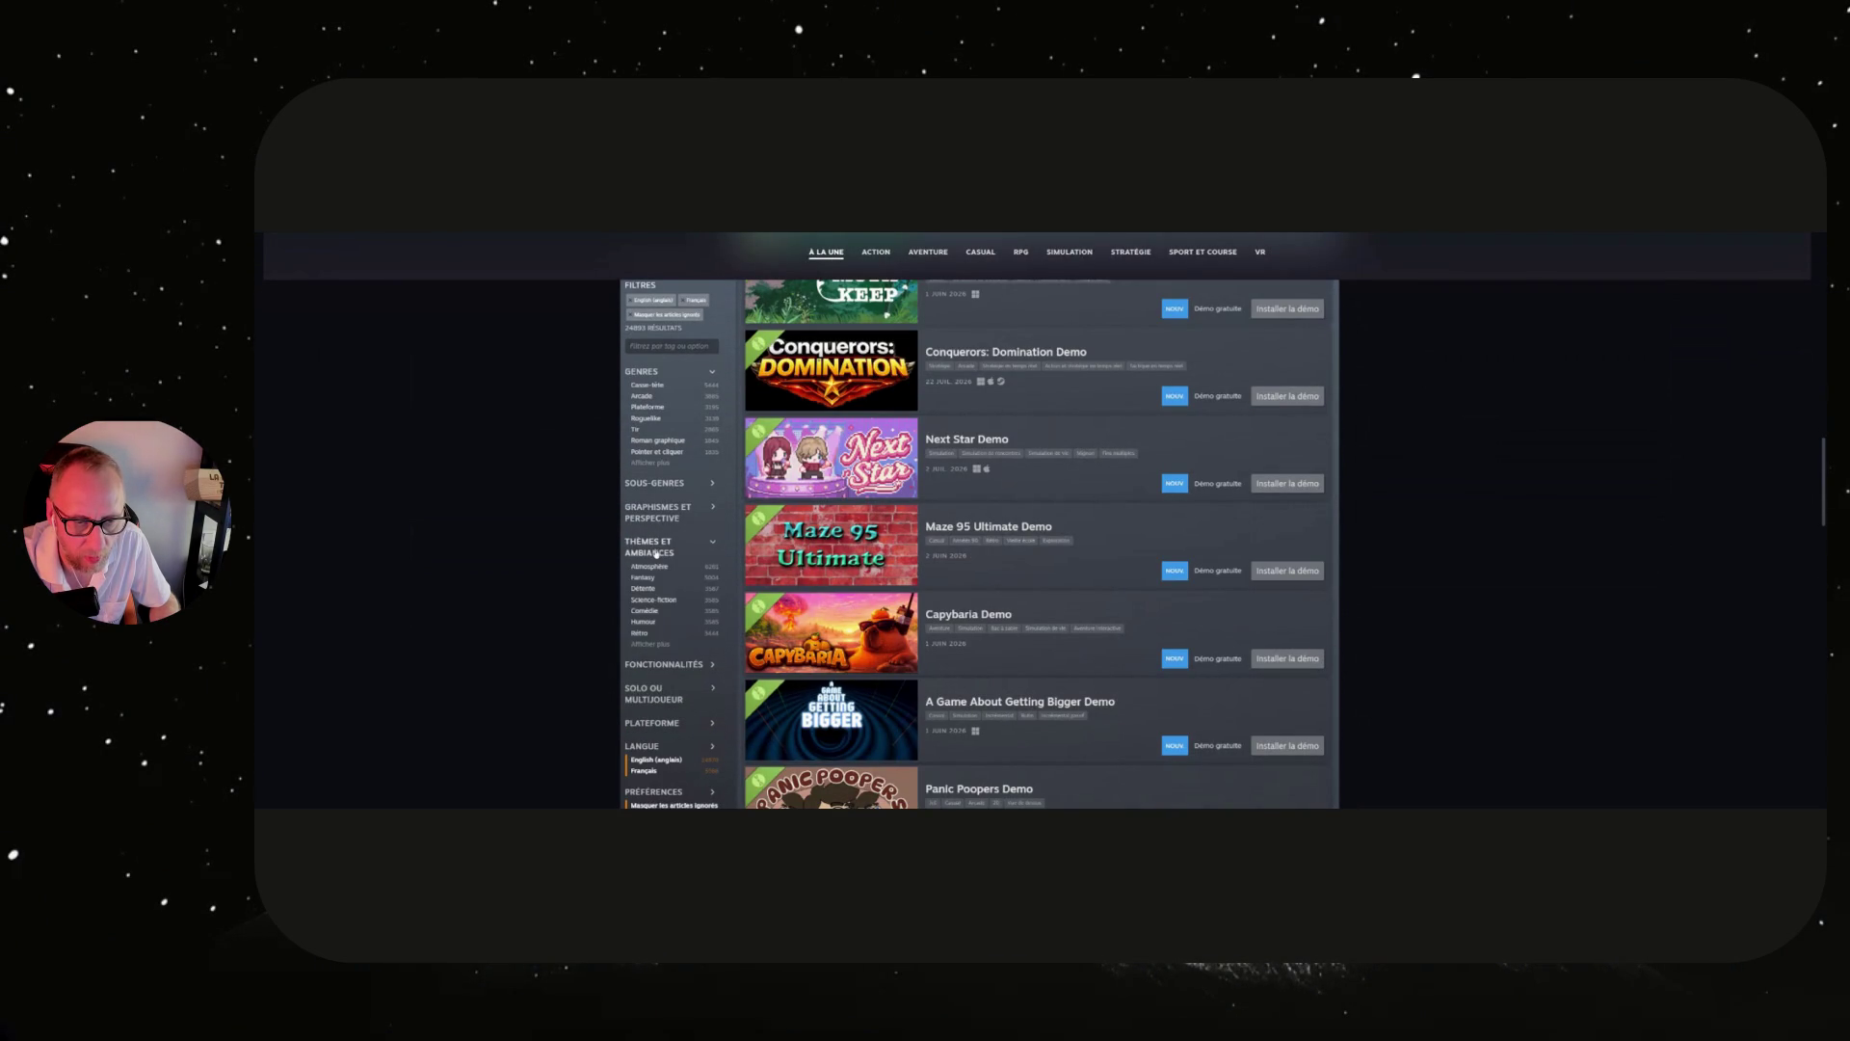
{"action": "left_click", "coordinate": [650, 643]}
{"action": "left_click", "coordinate": [649, 645]}
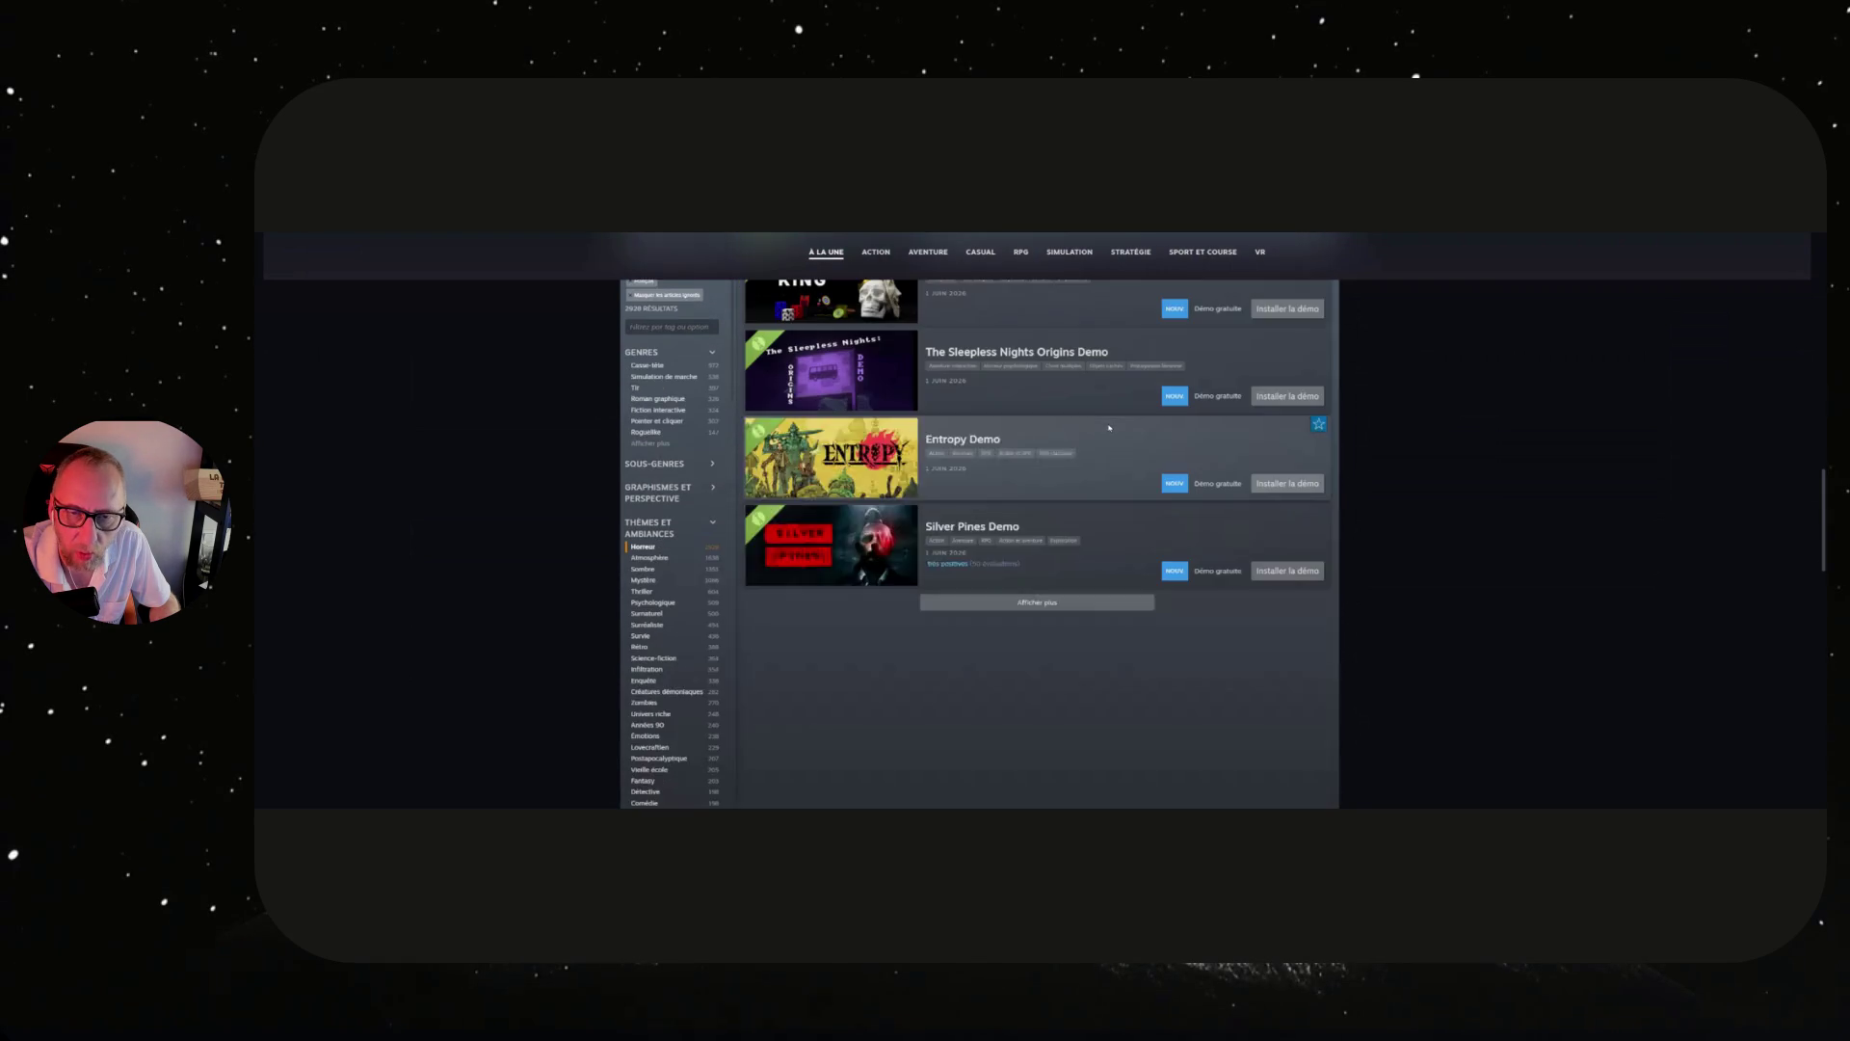
Scroll back up through the Horreur demos and open the account's profile page.
{"action": "scroll", "coordinate": [1110, 430], "scroll_direction": "up", "scroll_amount": 3}
{"action": "scroll", "coordinate": [1111, 430], "scroll_direction": "down", "scroll_amount": 3}
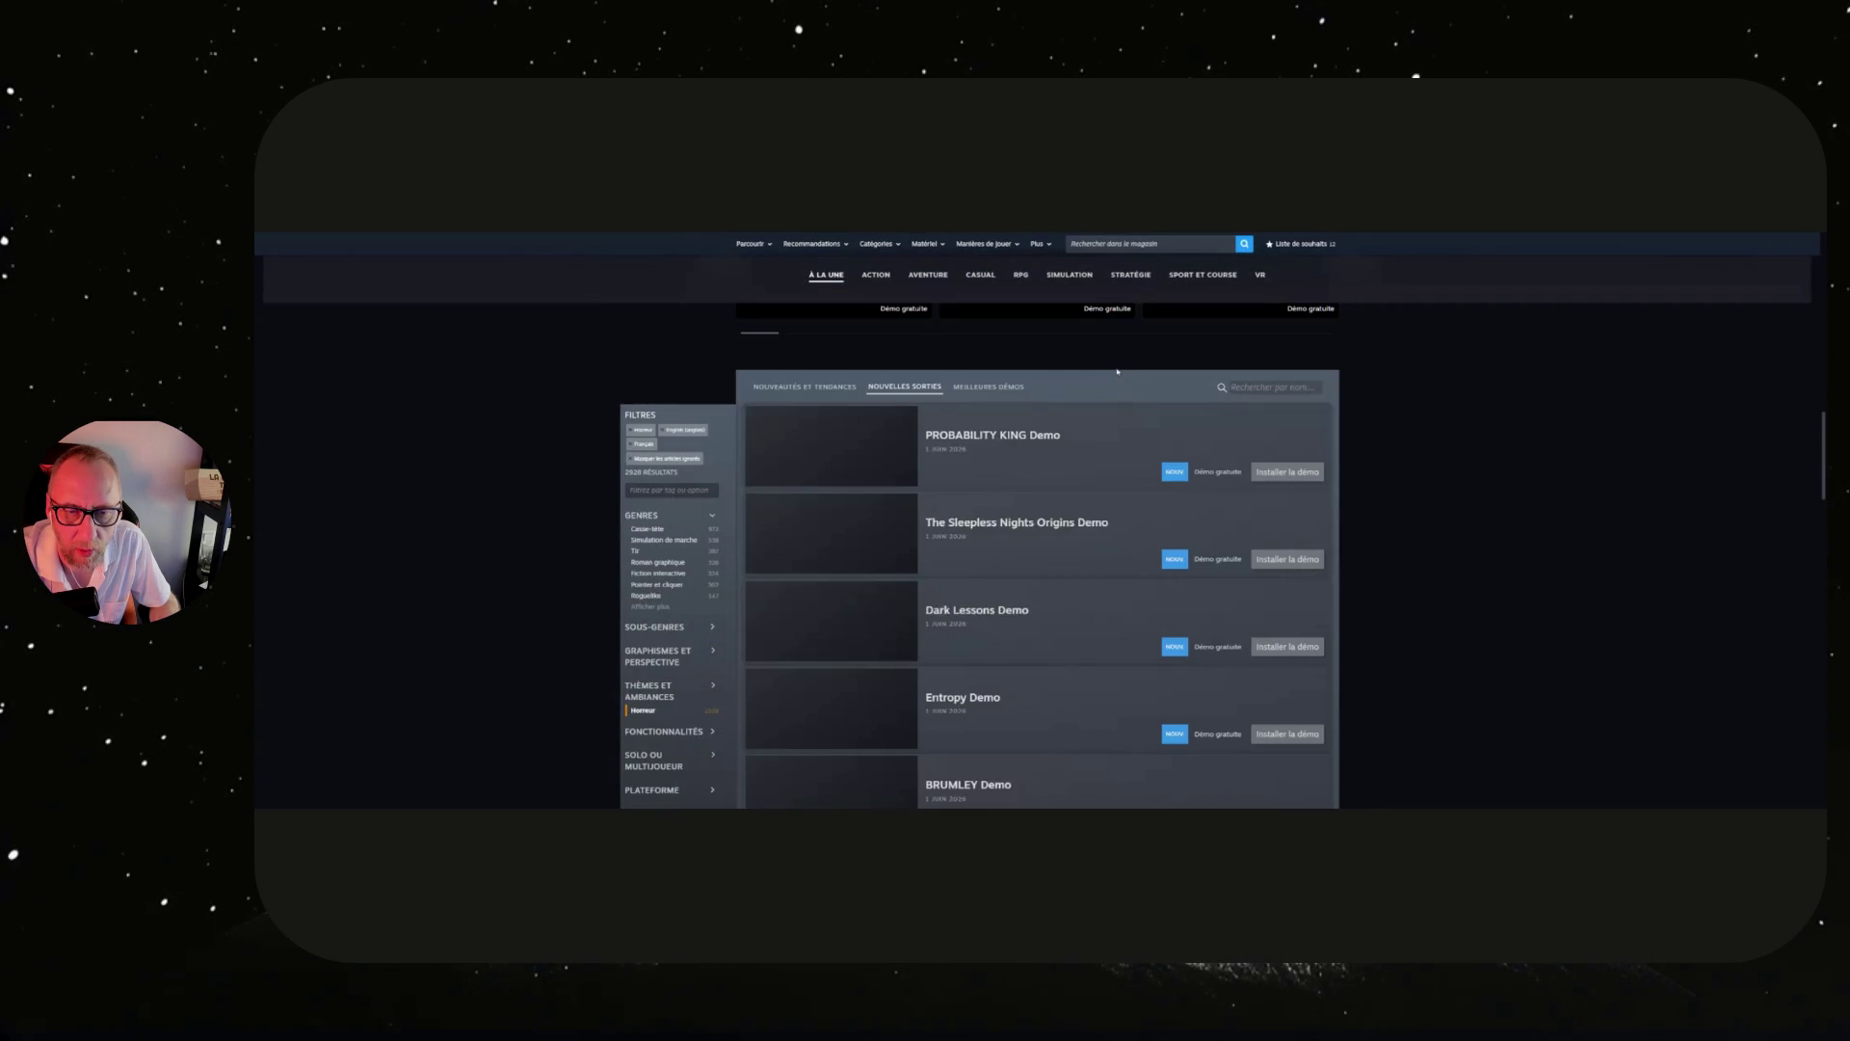
{"action": "scroll", "coordinate": [1118, 371], "scroll_direction": "up", "scroll_amount": 2}
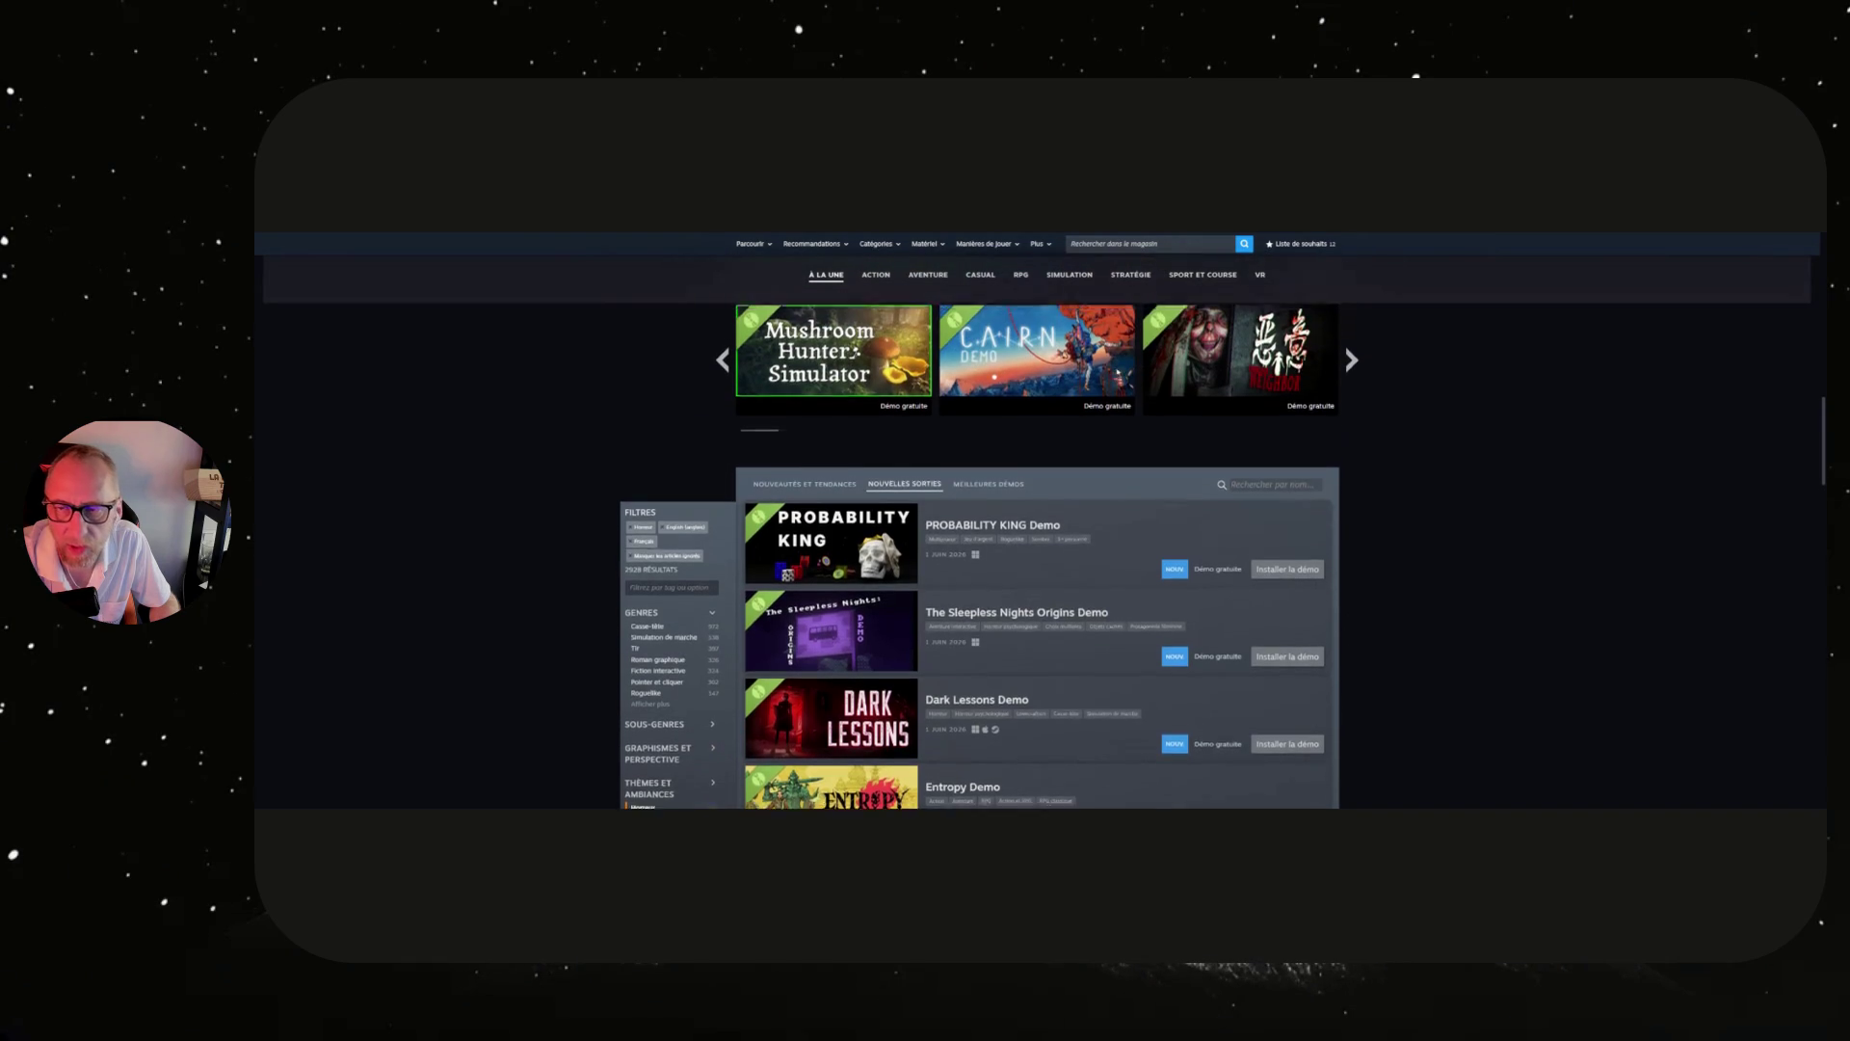
{"action": "scroll", "coordinate": [1247, 252], "scroll_direction": "up", "scroll_amount": 8}
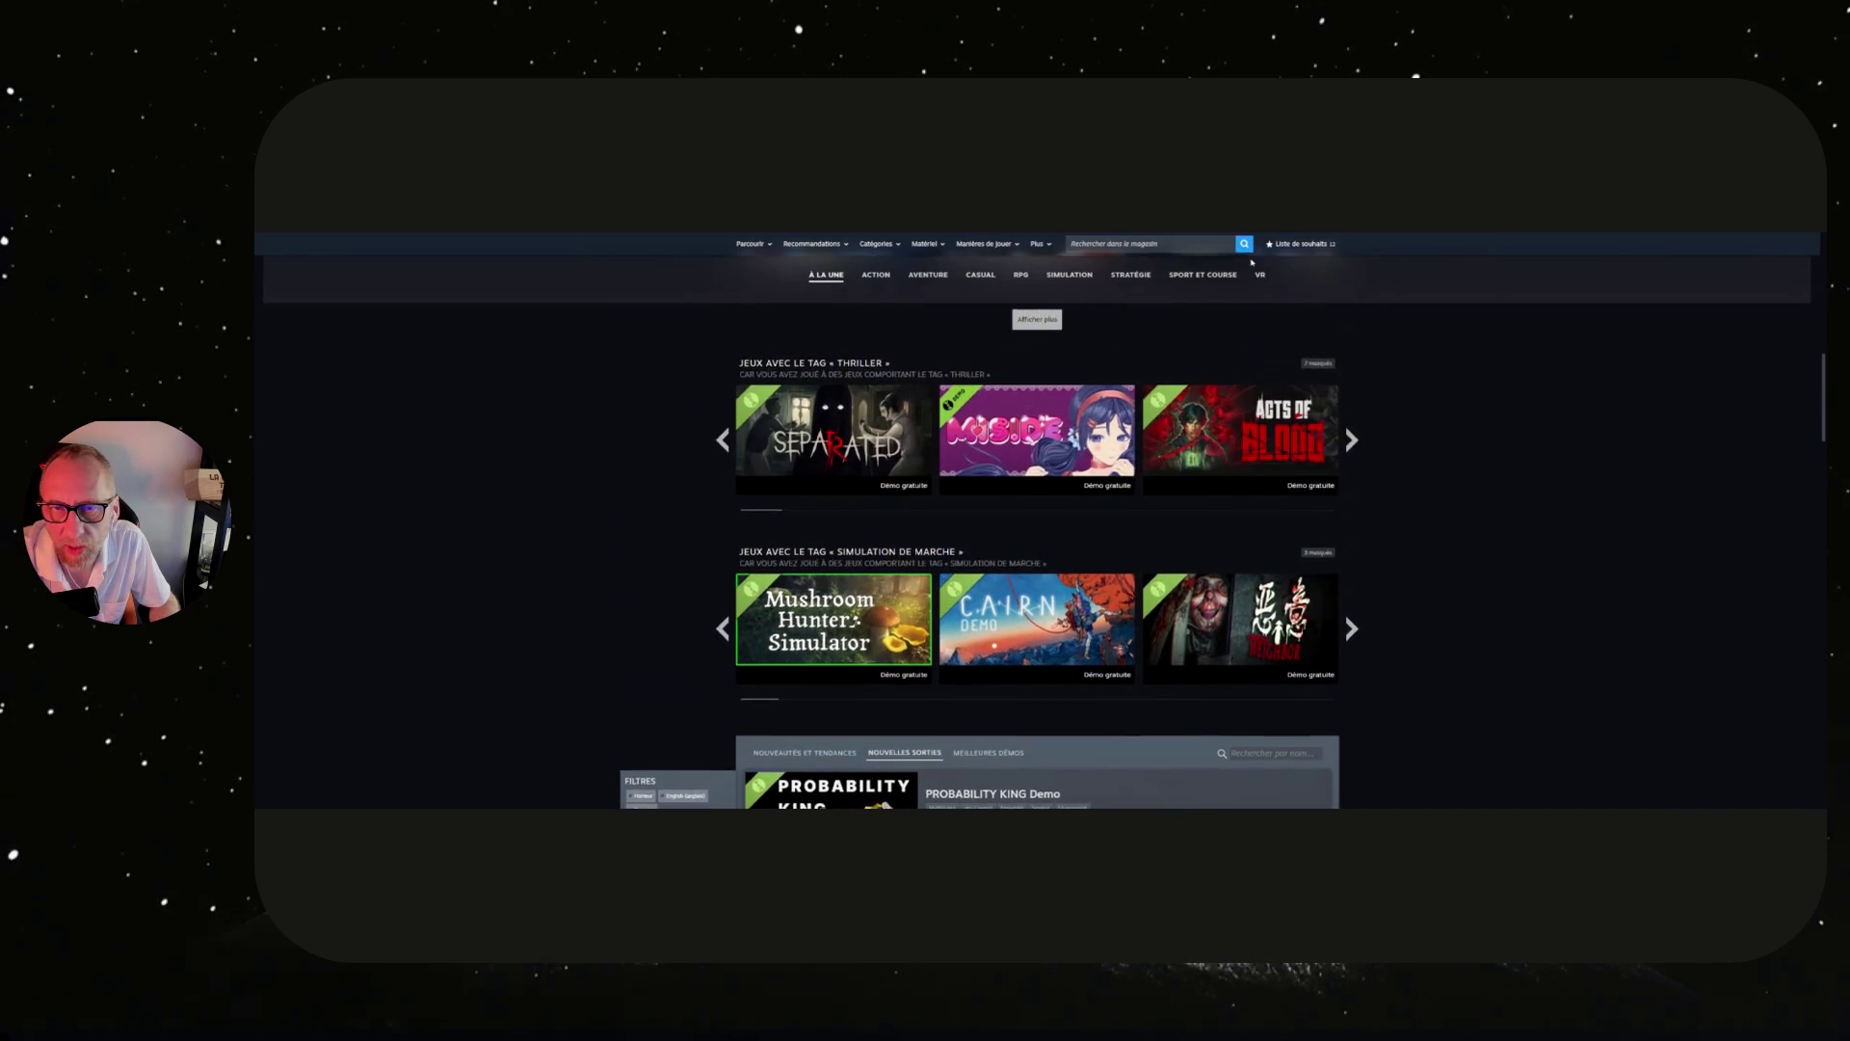
{"action": "scroll", "coordinate": [1252, 260], "scroll_direction": "up", "scroll_amount": 6}
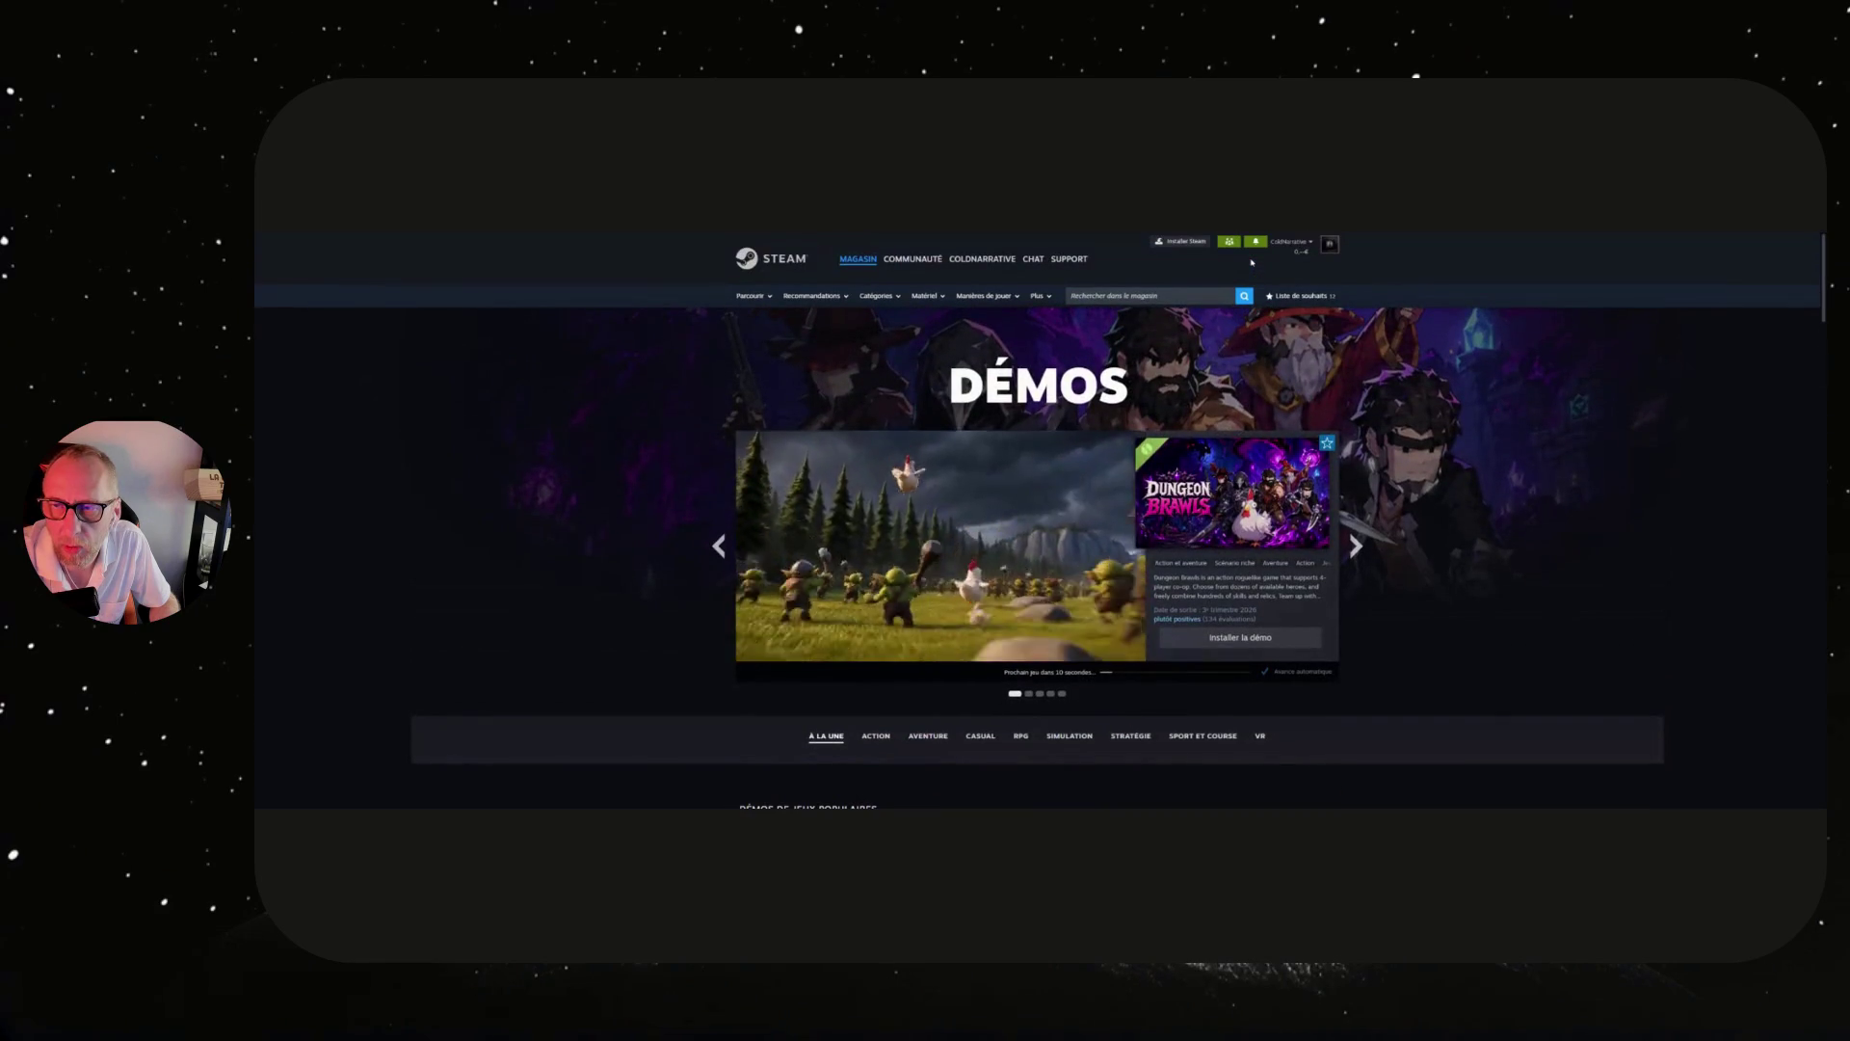
{"action": "left_click", "coordinate": [1331, 246]}
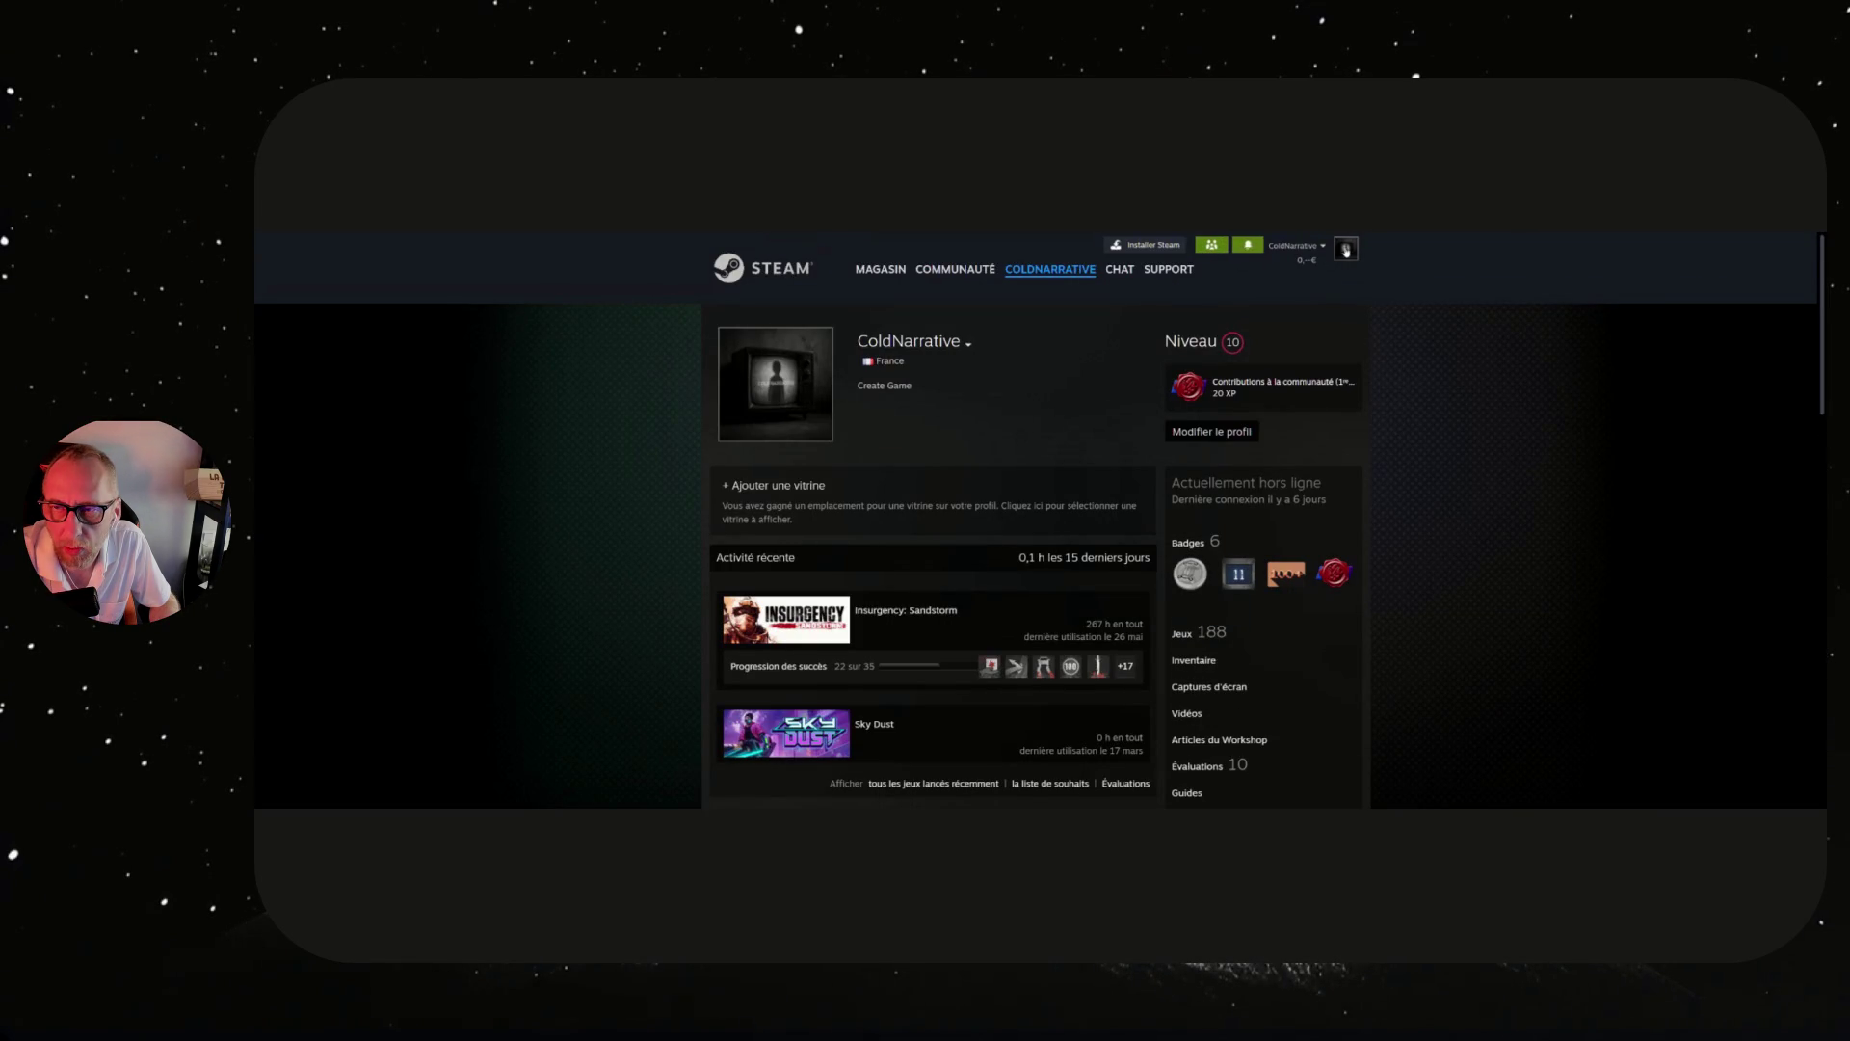
{"action": "left_click", "coordinate": [1319, 246]}
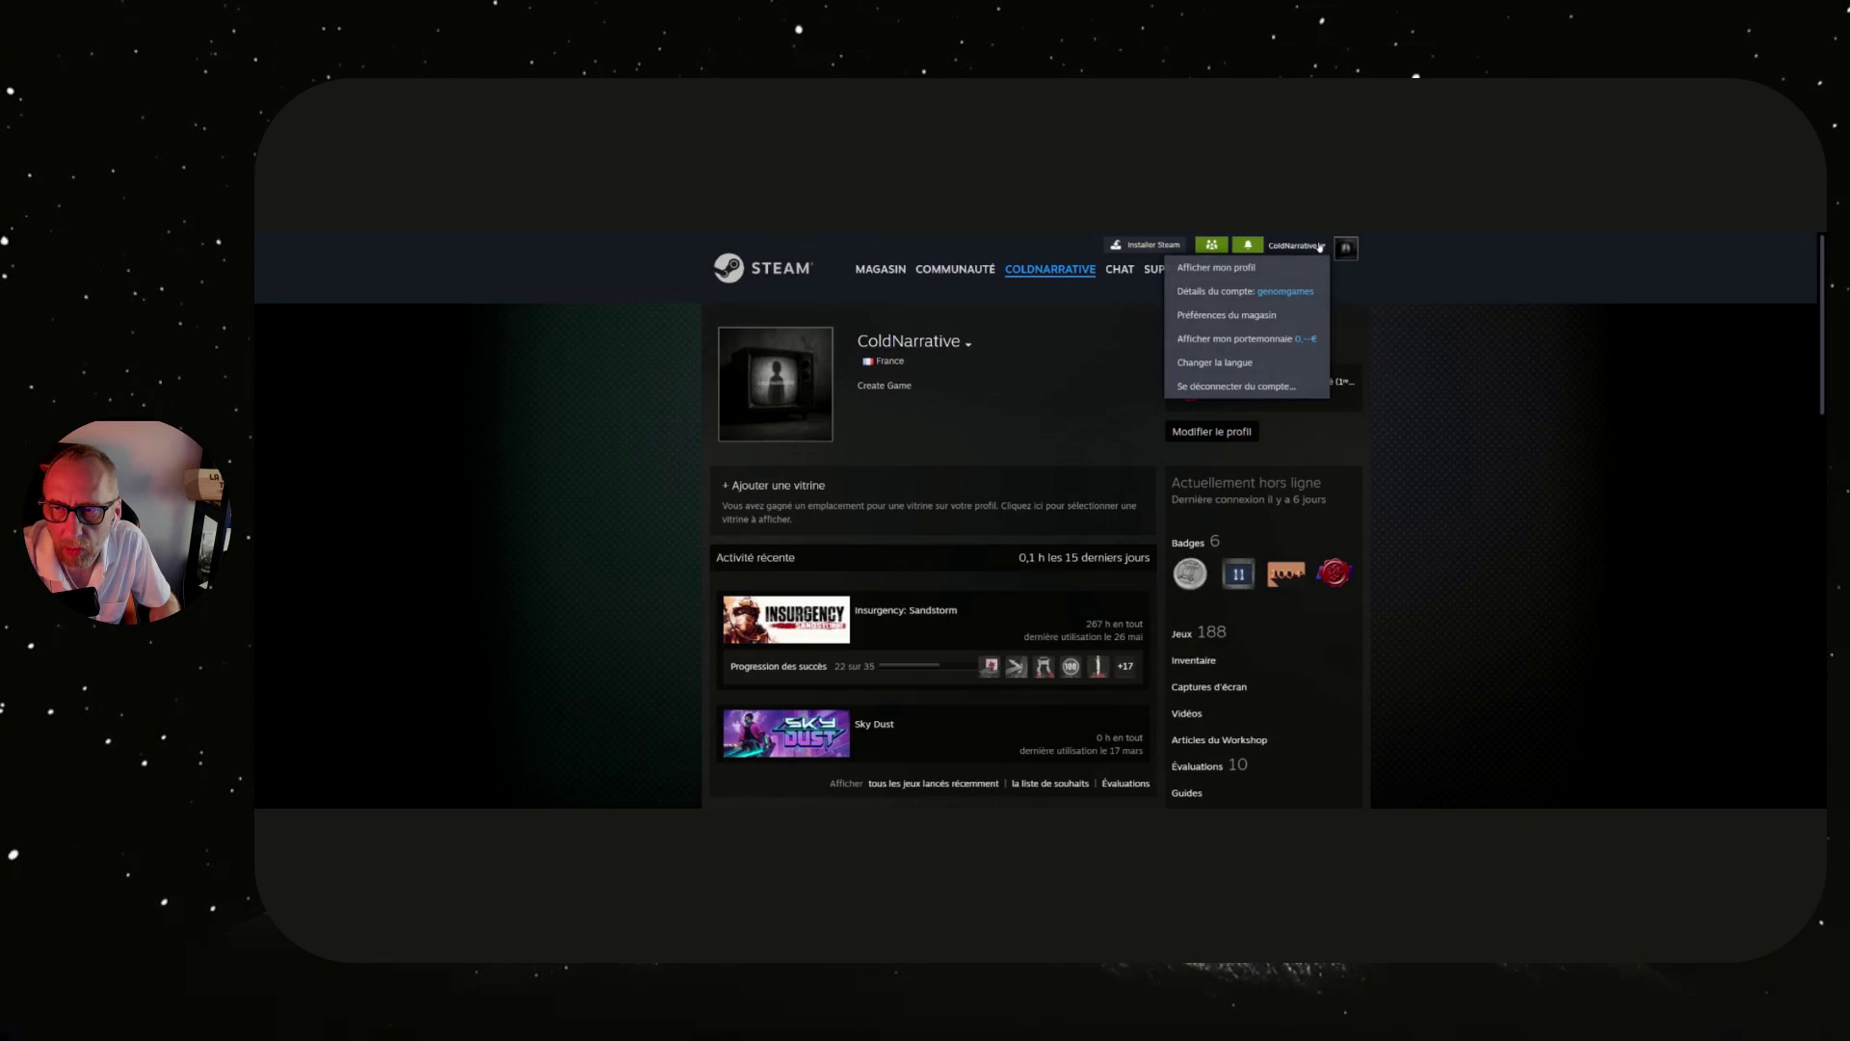
Log out of the Steam account and return to the store's Démos page.
{"action": "left_click", "coordinate": [1239, 386]}
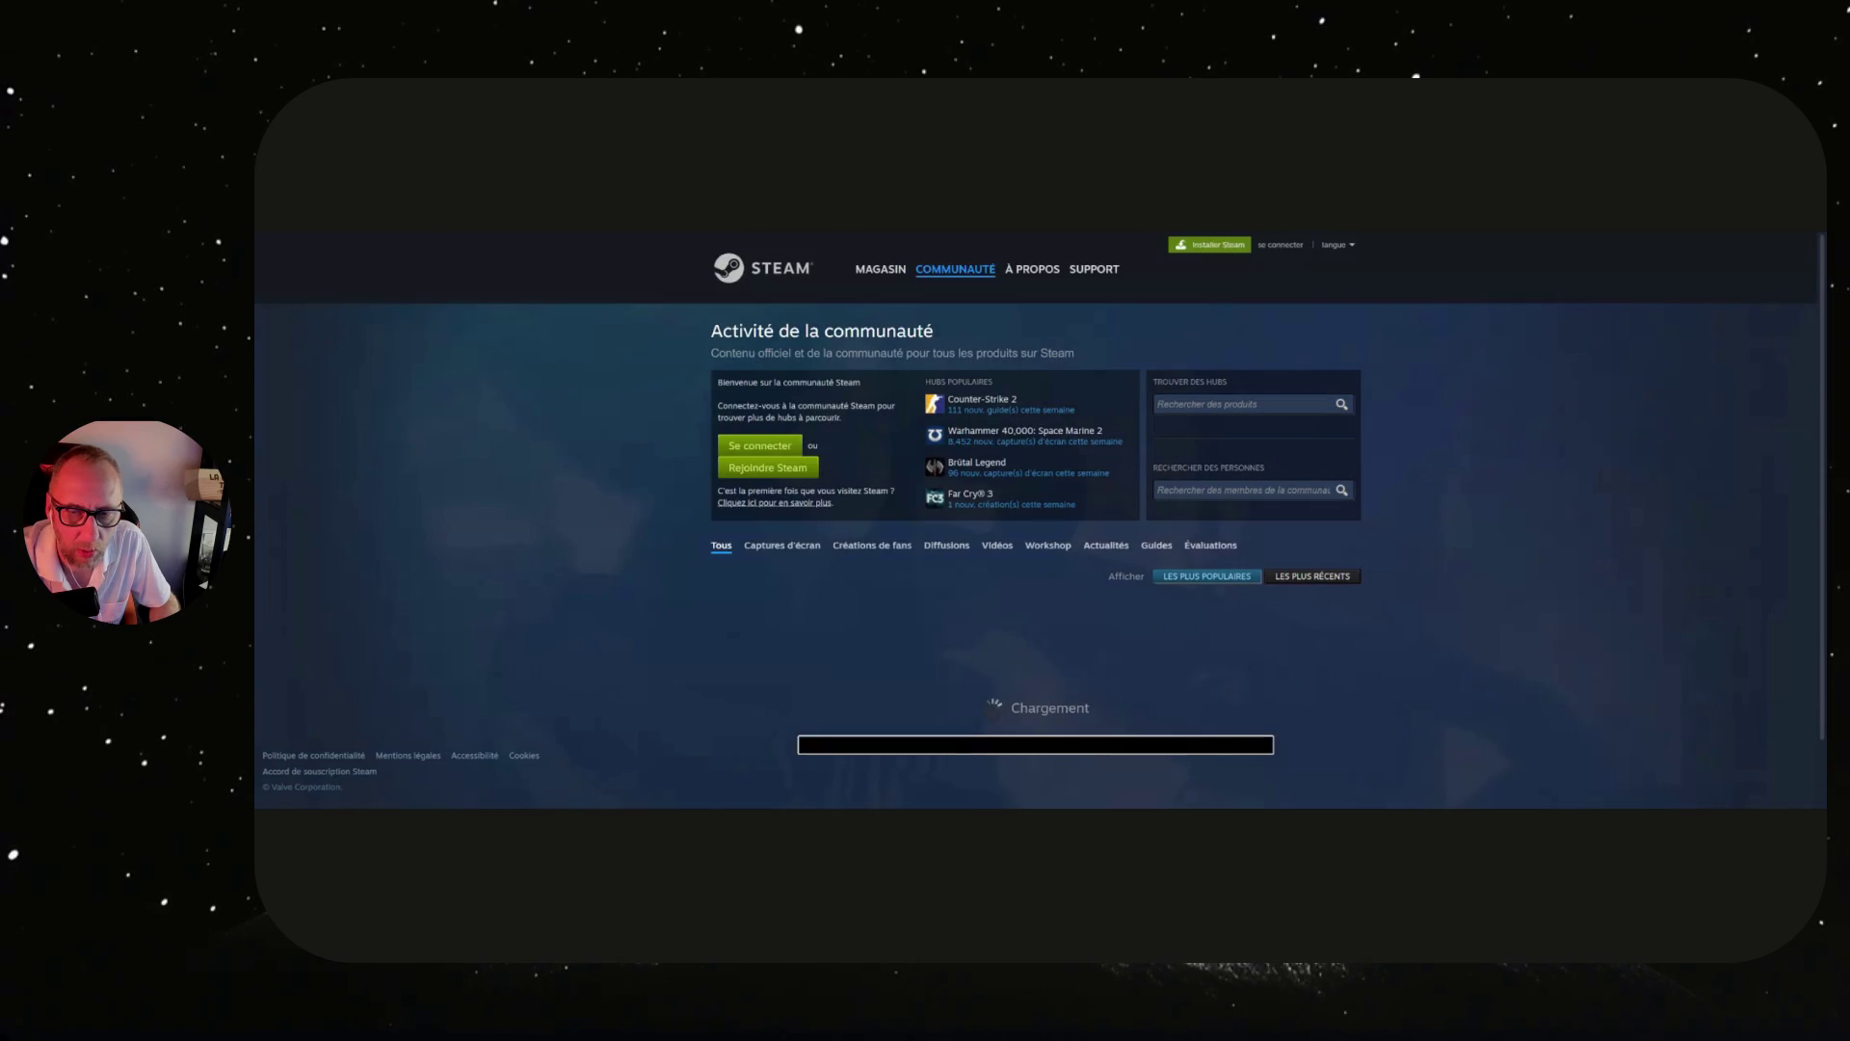
{"action": "left_click", "coordinate": [781, 274]}
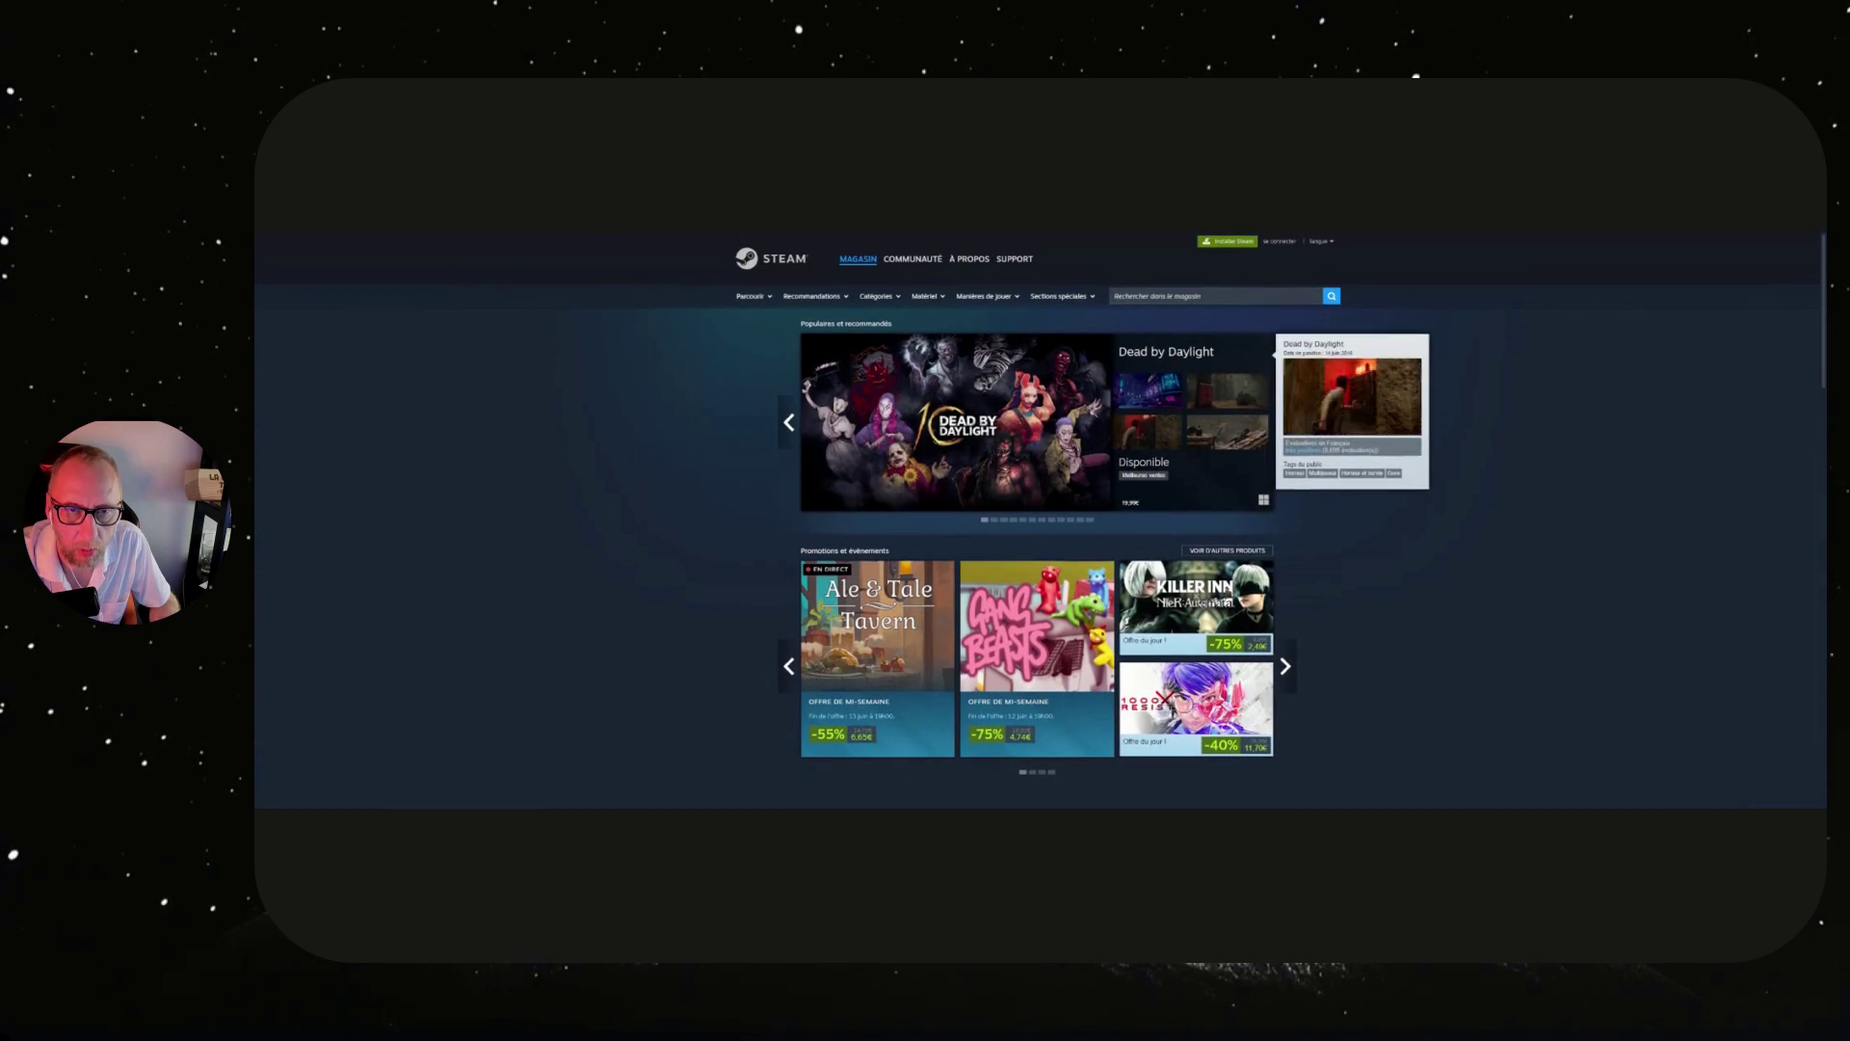
{"action": "mouse_move", "coordinate": [877, 303]}
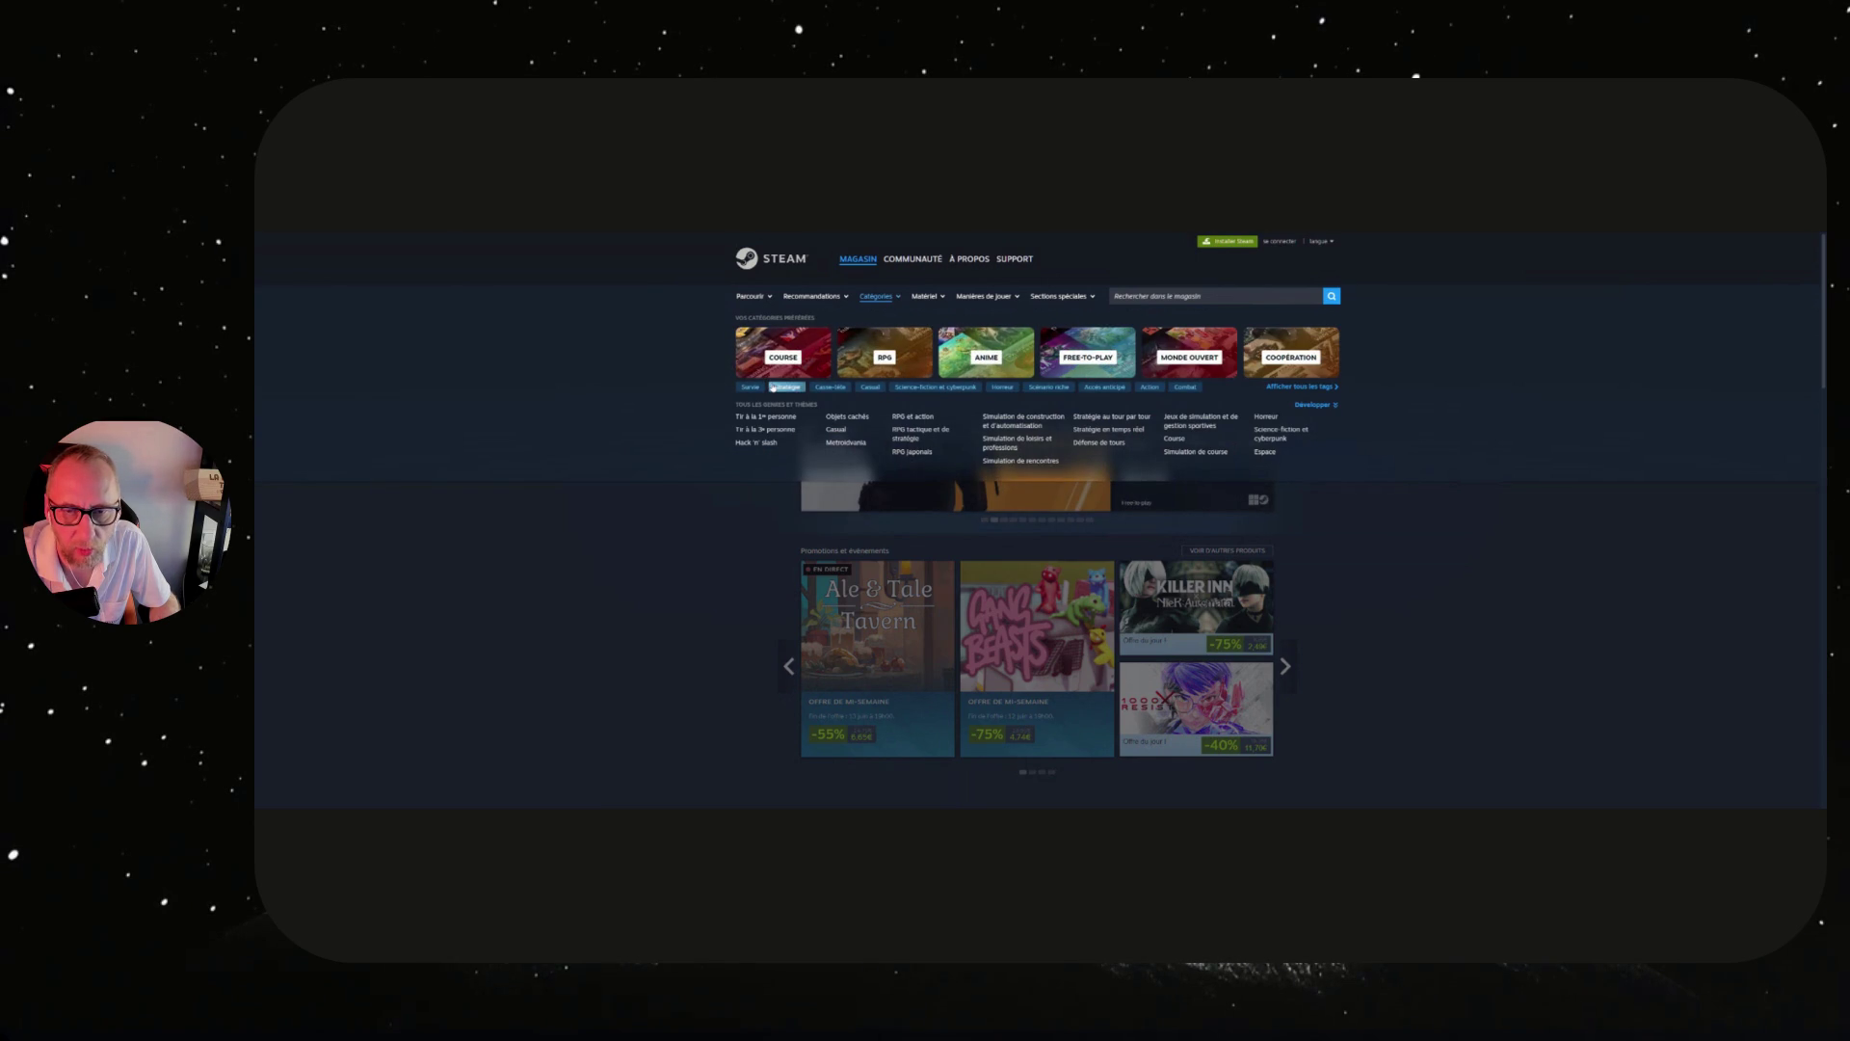
{"action": "mouse_move", "coordinate": [751, 297]}
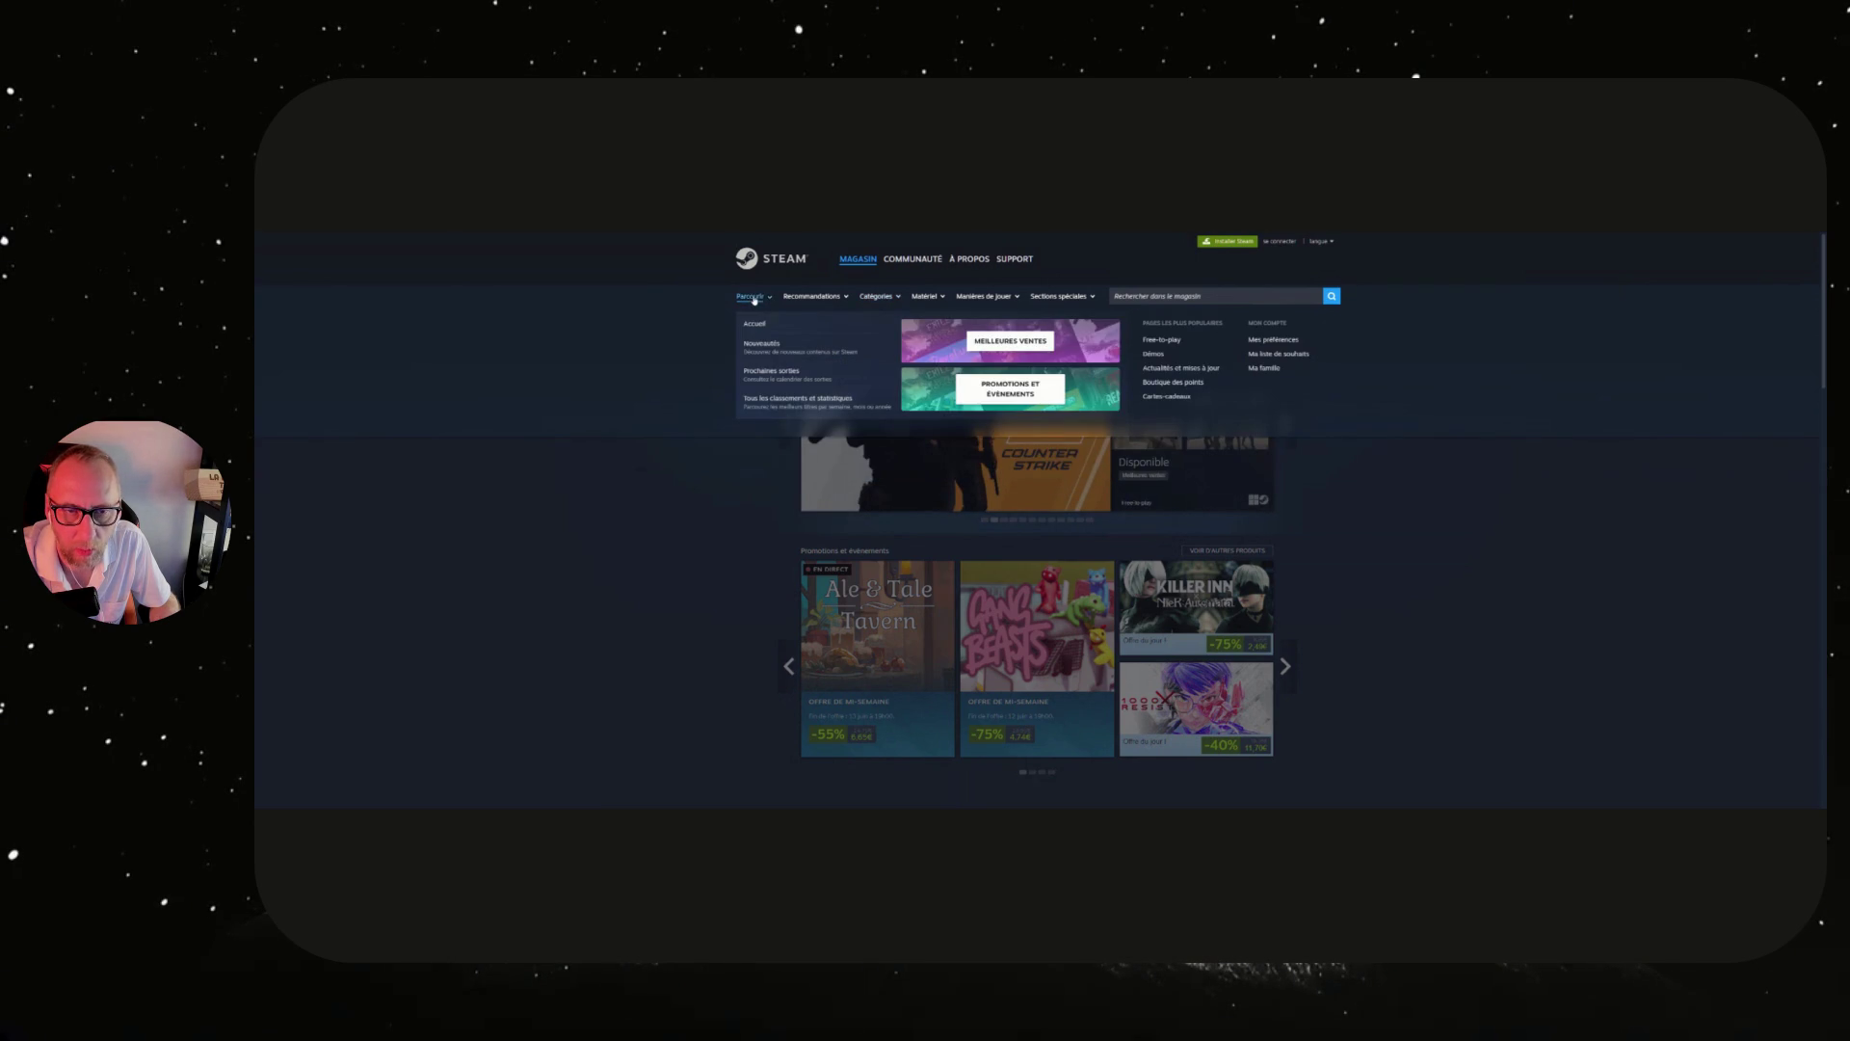
{"action": "left_click", "coordinate": [1156, 358]}
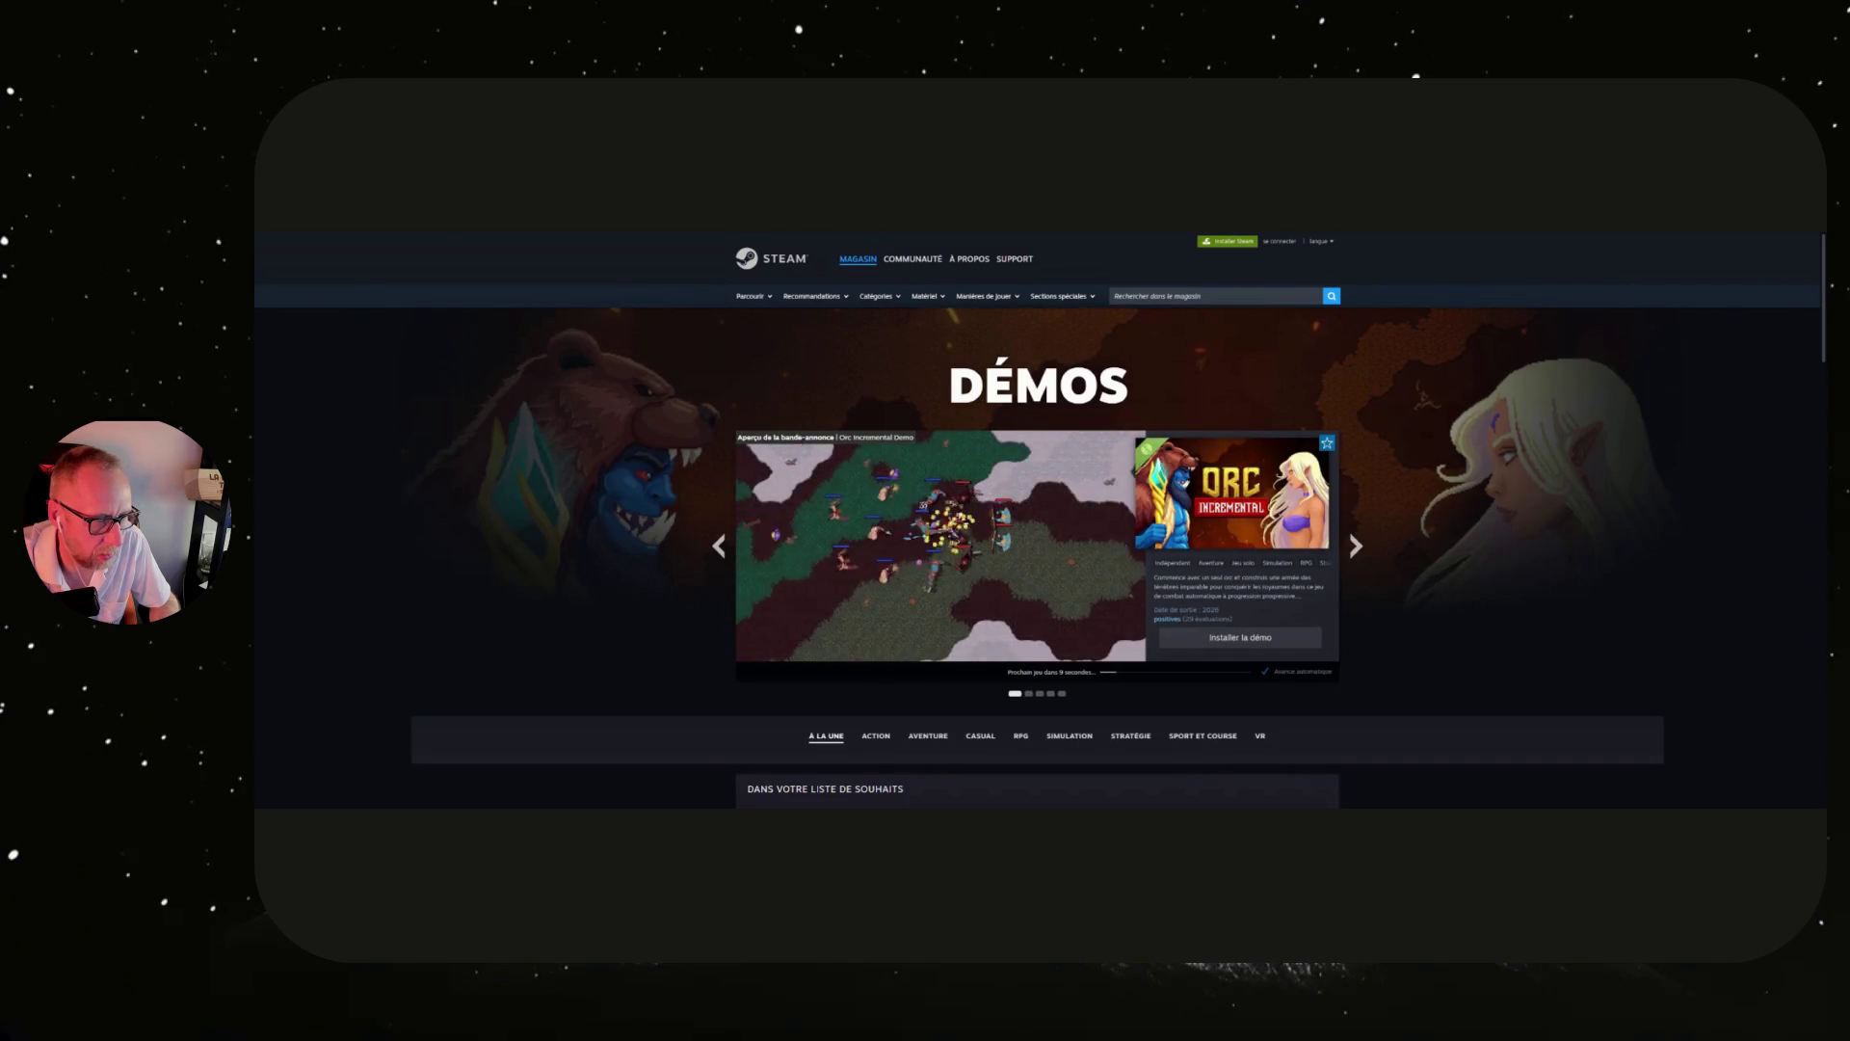
Switch the demo list to Nouvelles sorties and scroll to the Bloody Burger Demo entry.
{"action": "scroll", "coordinate": [929, 423], "scroll_direction": "down", "scroll_amount": 3}
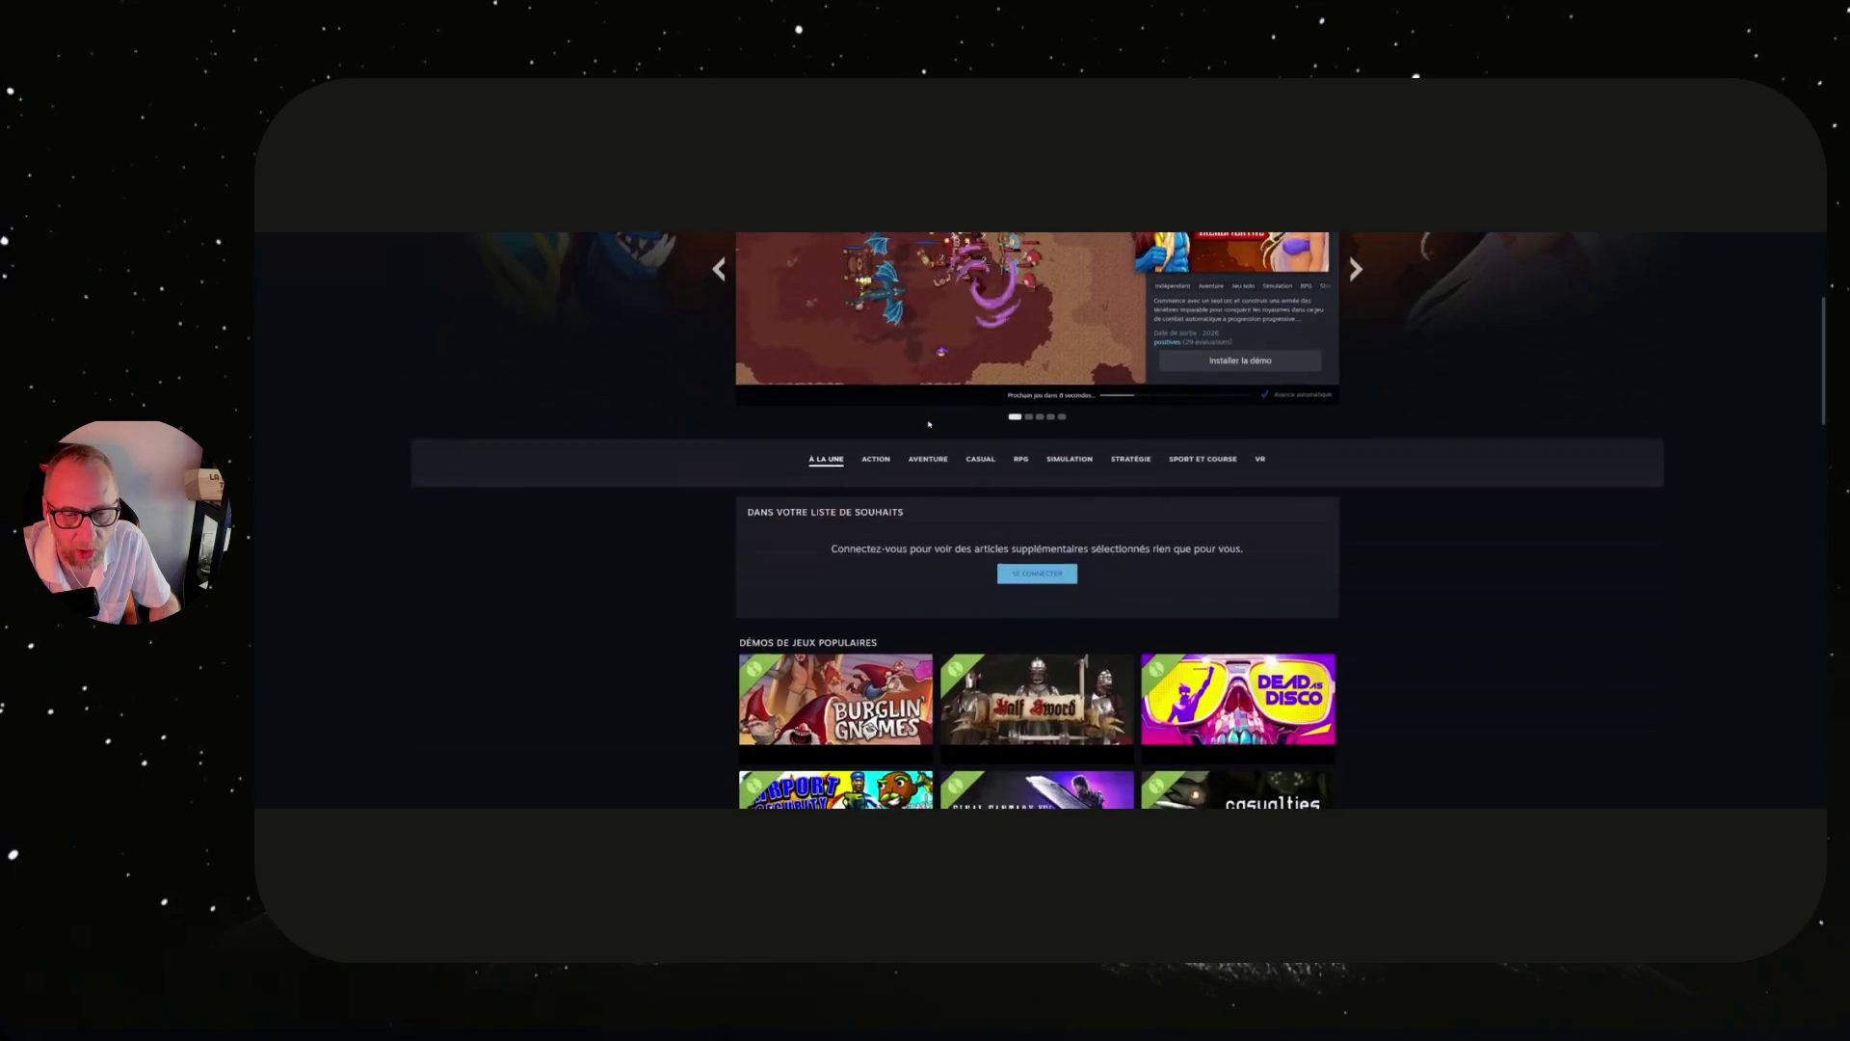
{"action": "scroll", "coordinate": [929, 423], "scroll_direction": "down", "scroll_amount": 10}
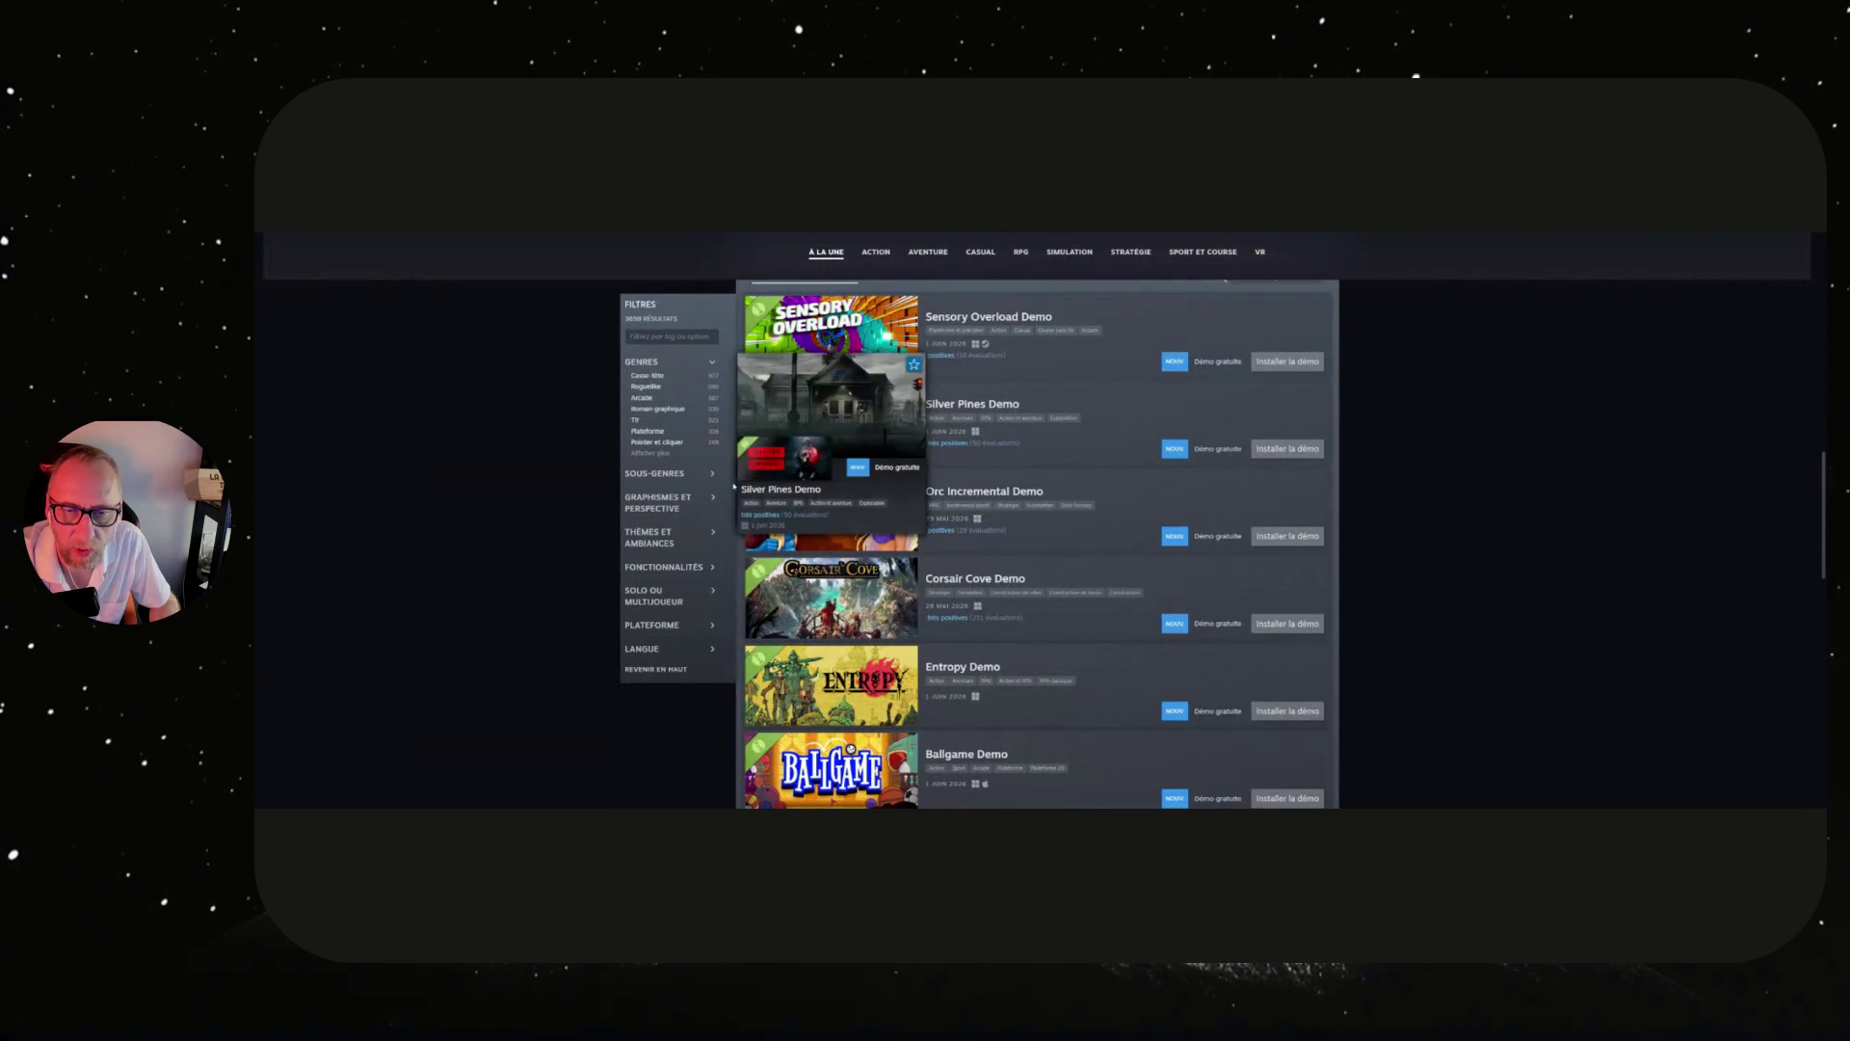
{"action": "scroll", "coordinate": [710, 440], "scroll_direction": "up", "scroll_amount": 2}
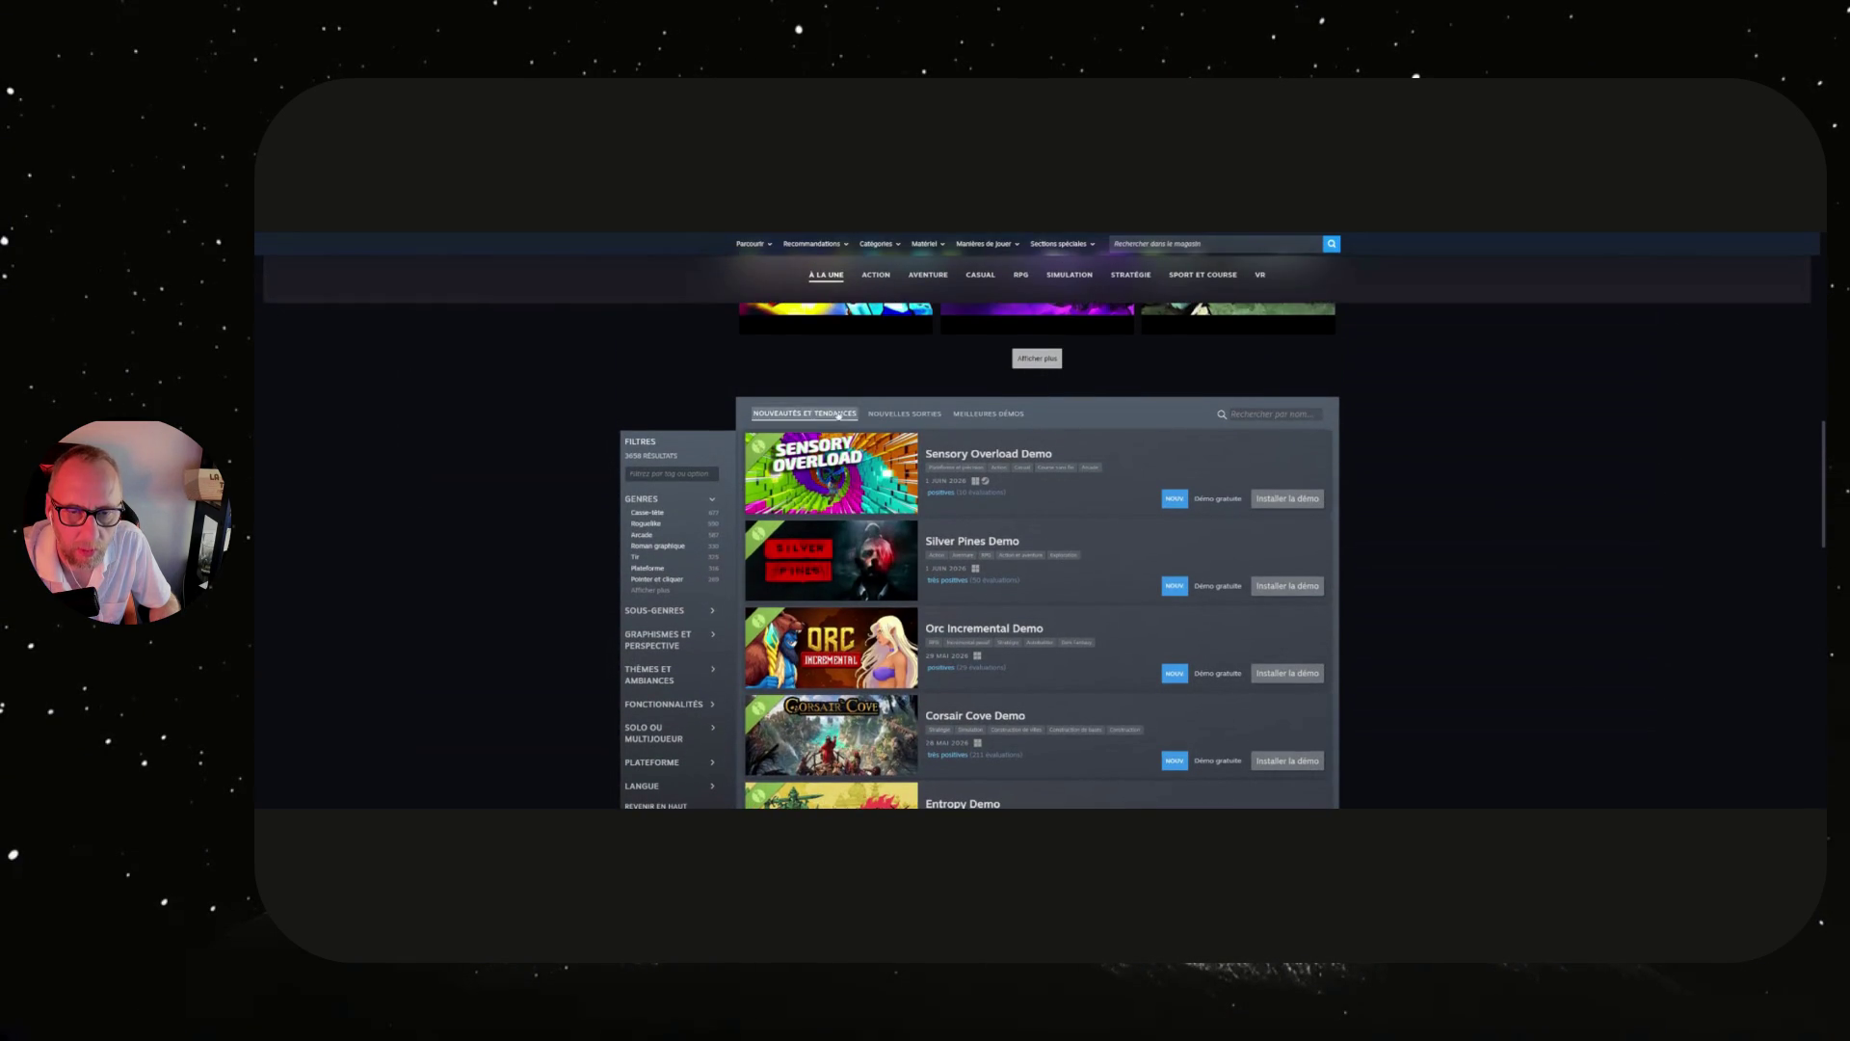
{"action": "left_click", "coordinate": [903, 414]}
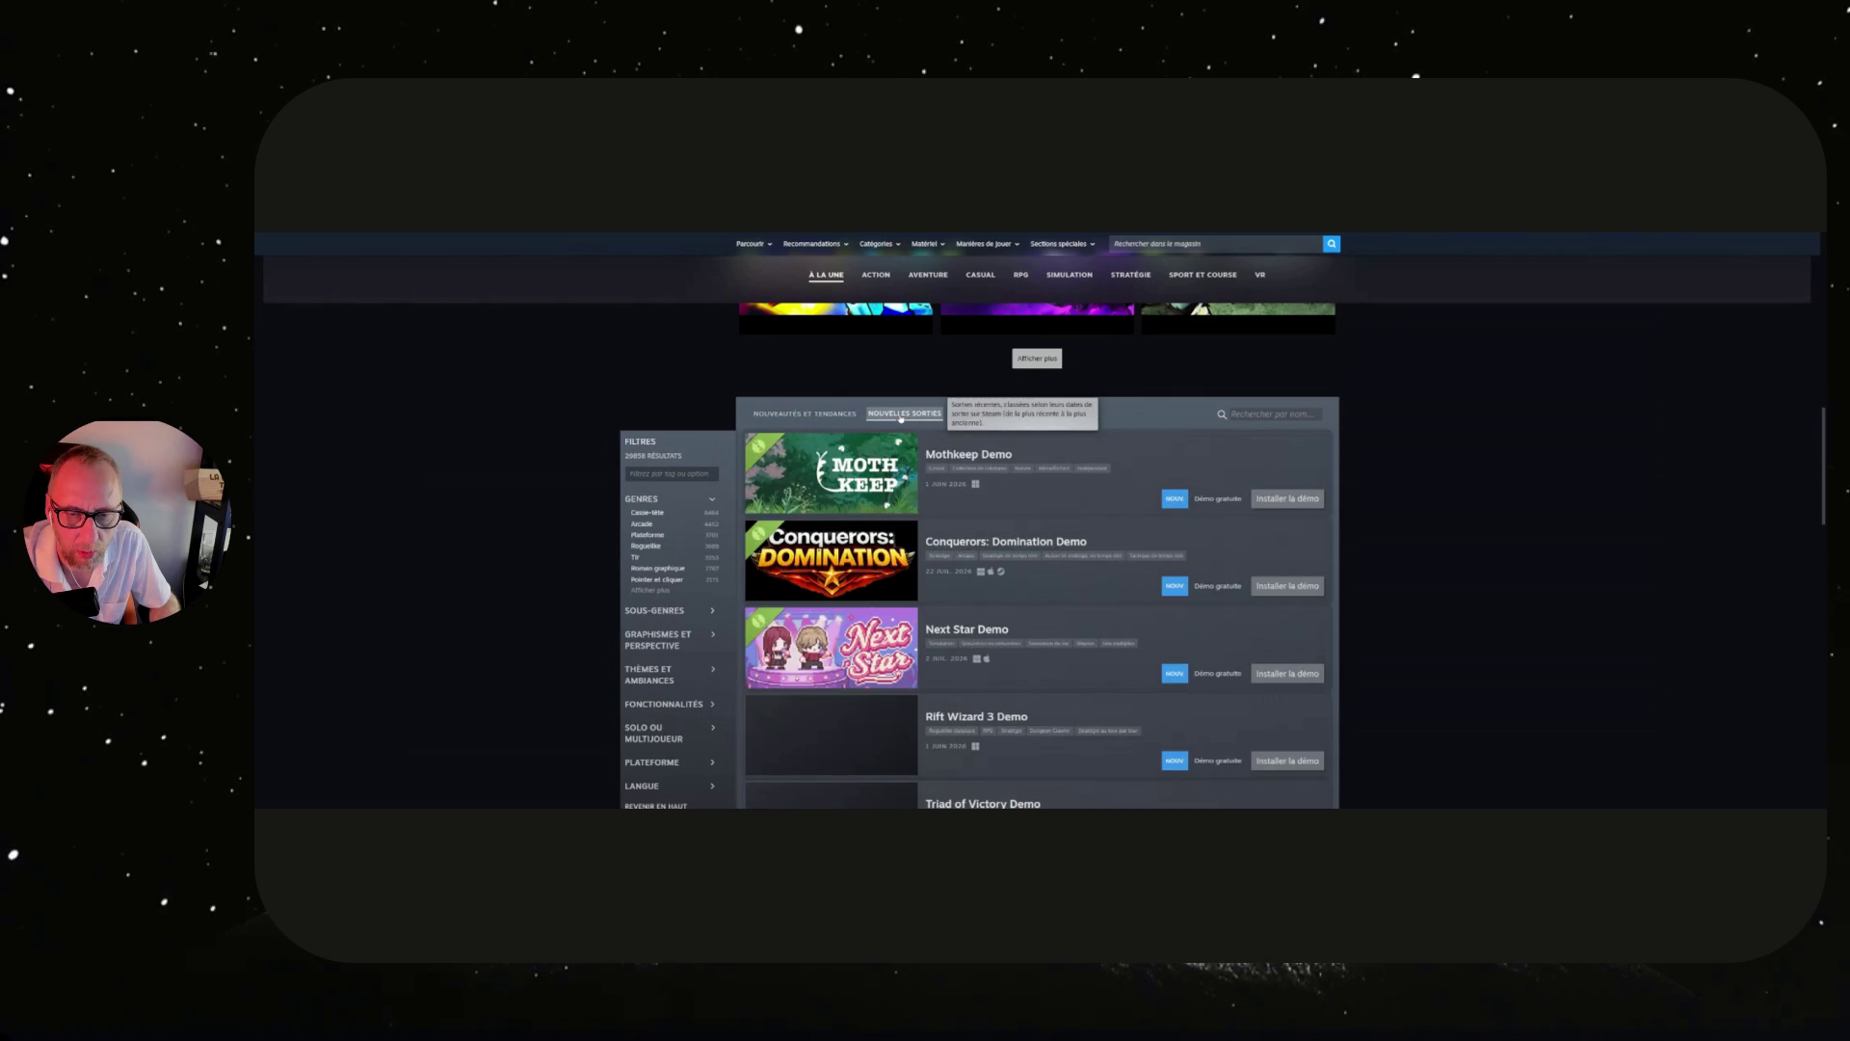
{"action": "scroll", "coordinate": [1006, 422], "scroll_direction": "down", "scroll_amount": 5}
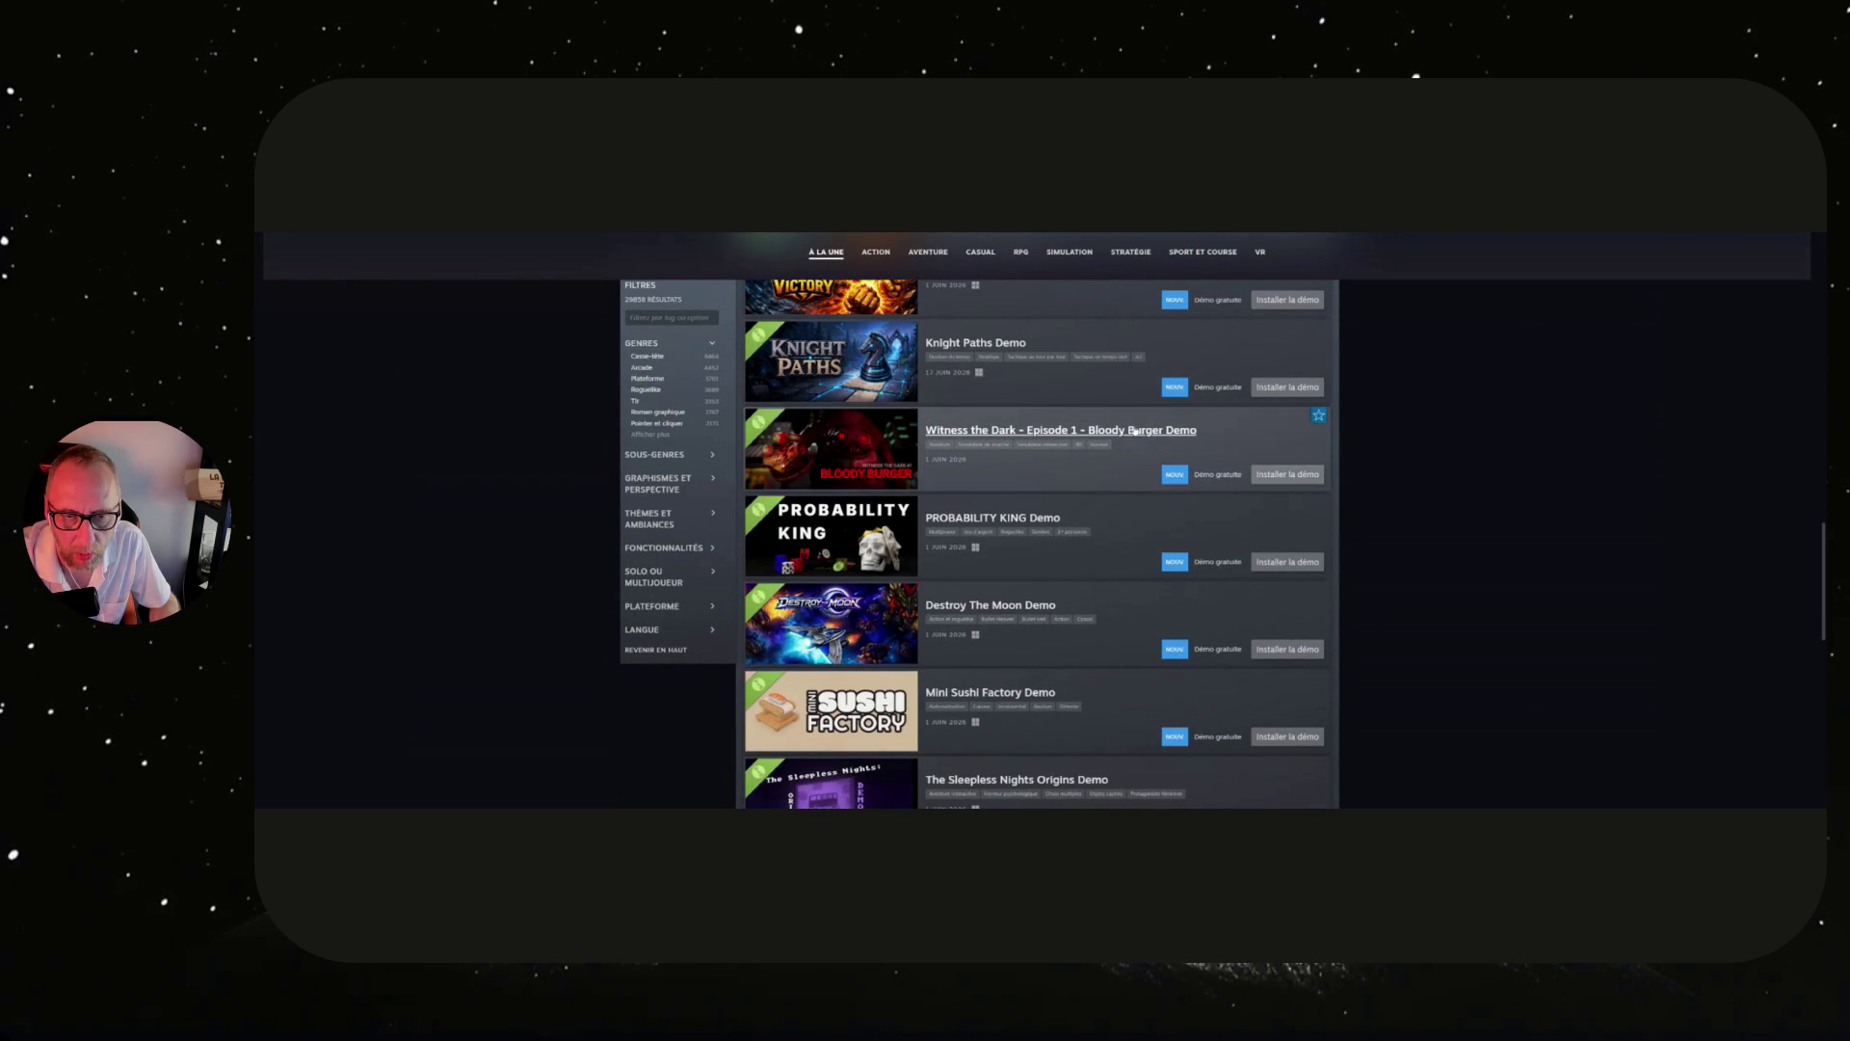
Open the Witness the Dark - Episode 1 - Bloody Burger Demo store page, watch its trailer, then request the demo install.
{"action": "left_click", "coordinate": [1135, 432]}
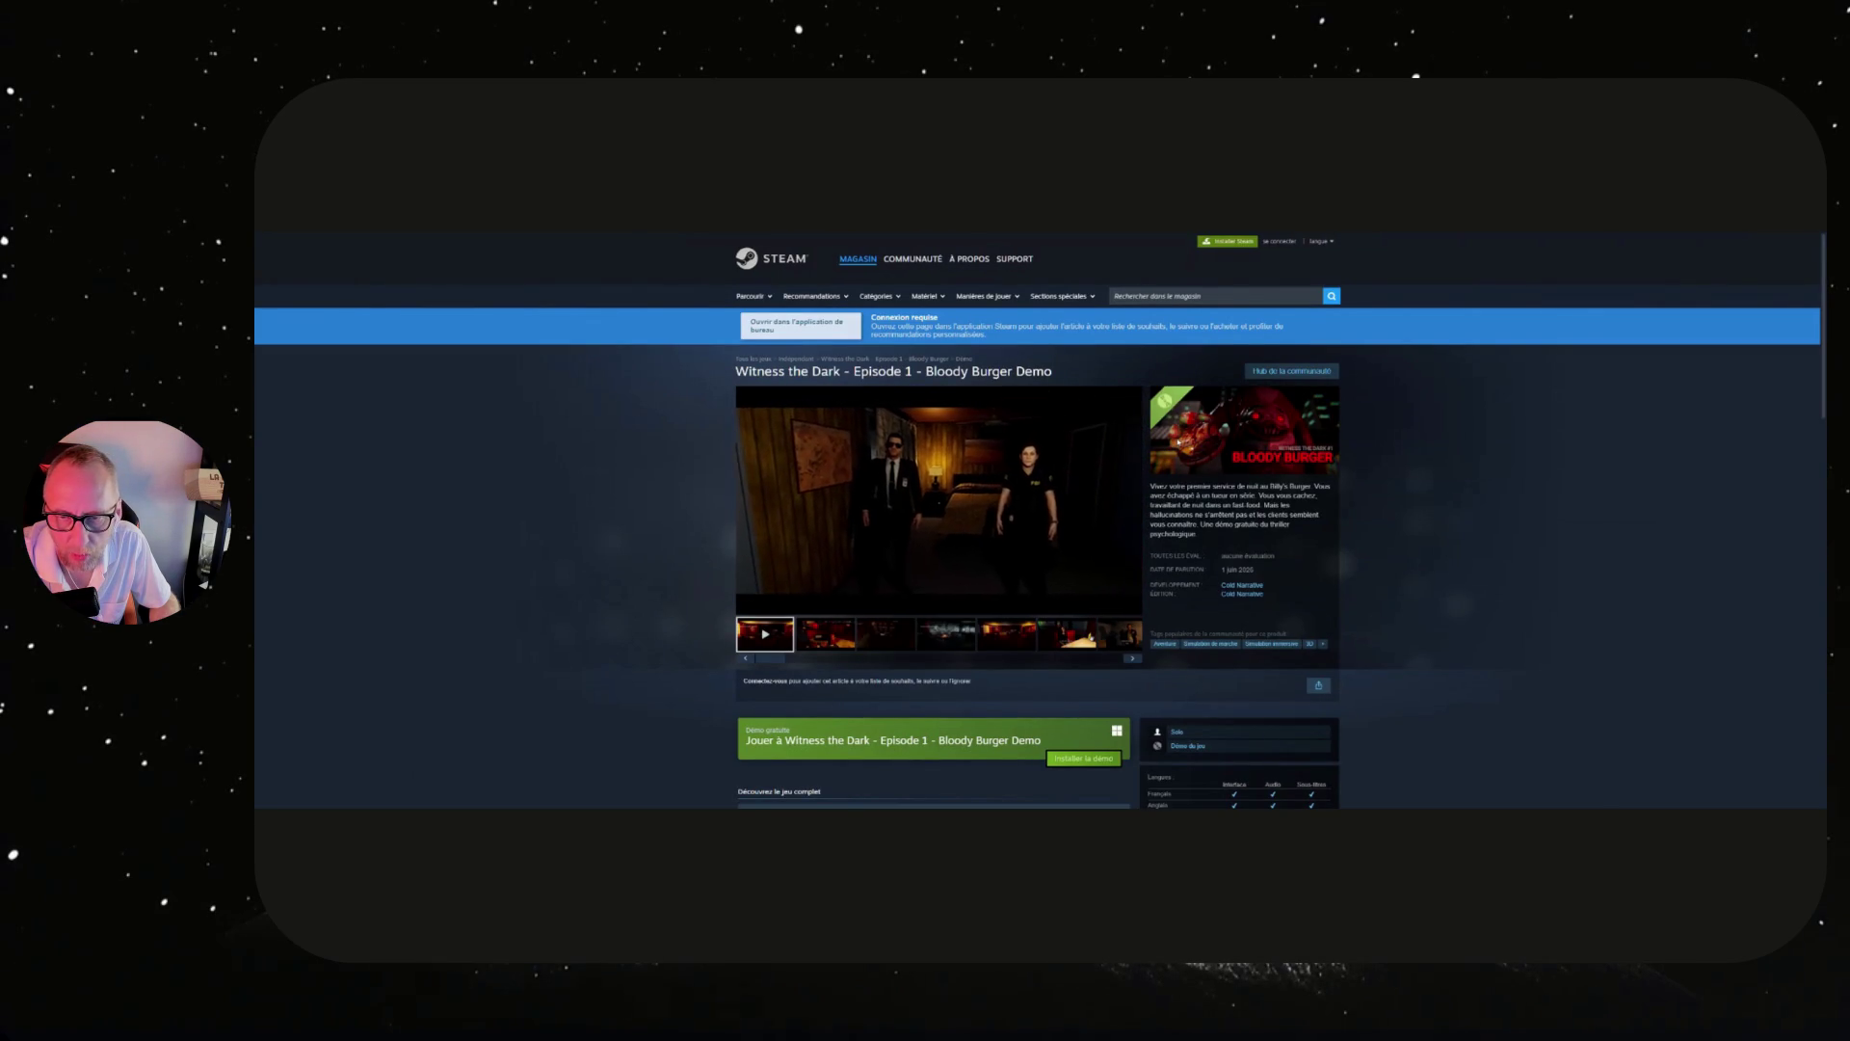
{"action": "scroll", "coordinate": [1177, 441], "scroll_direction": "down", "scroll_amount": 1}
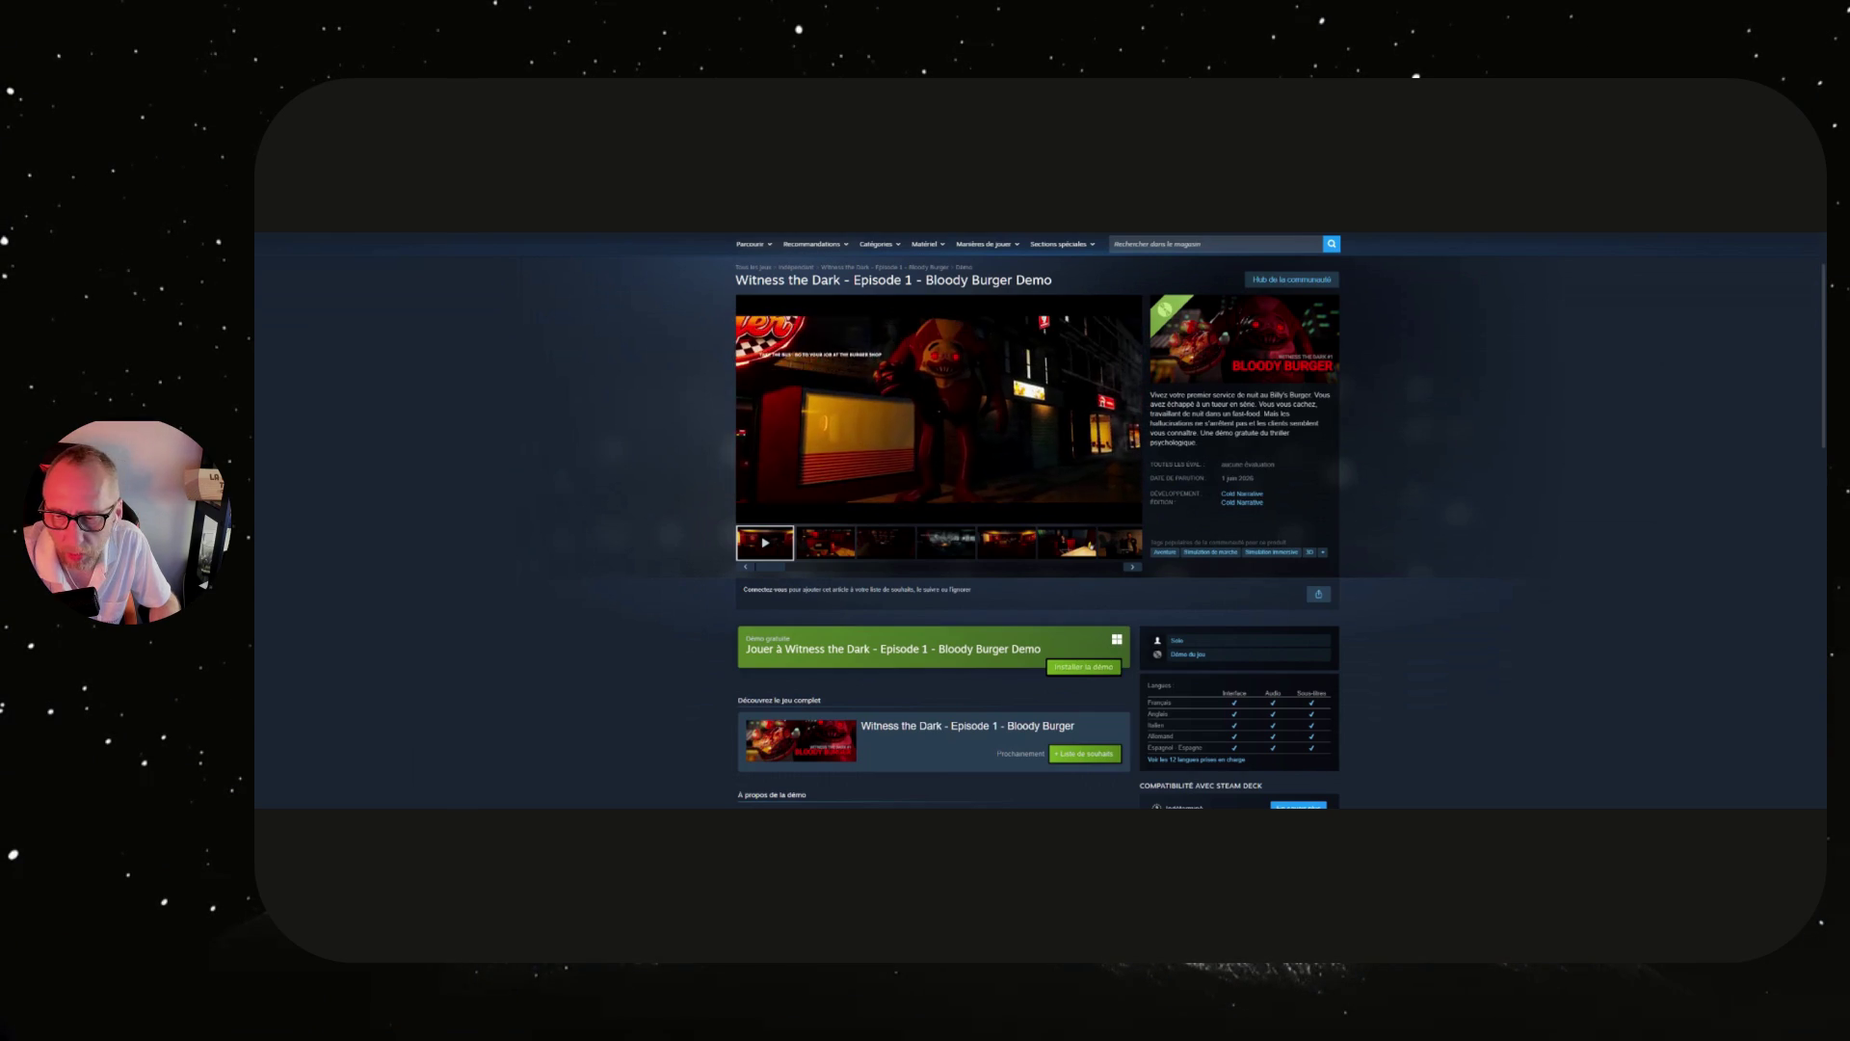
{"action": "scroll", "coordinate": [1178, 441], "scroll_direction": "down", "scroll_amount": 1}
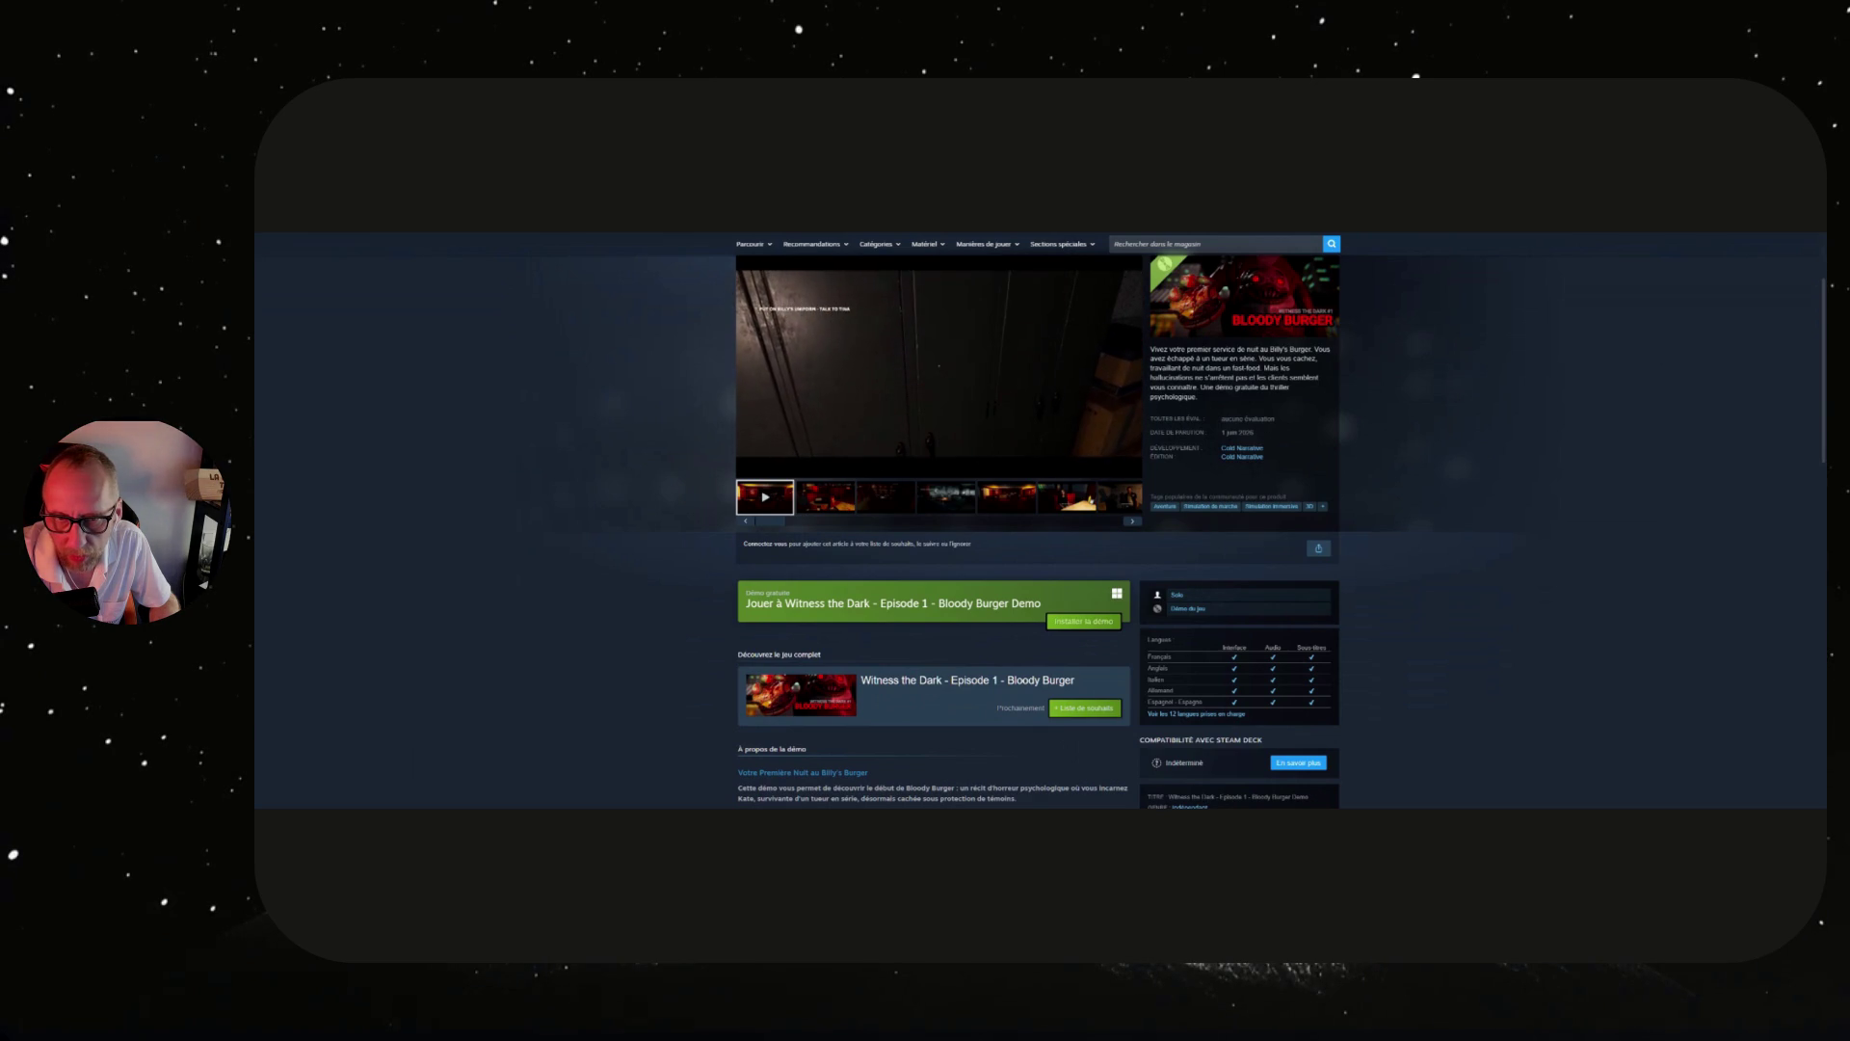
{"action": "scroll", "coordinate": [1178, 441], "scroll_direction": "down", "scroll_amount": 4}
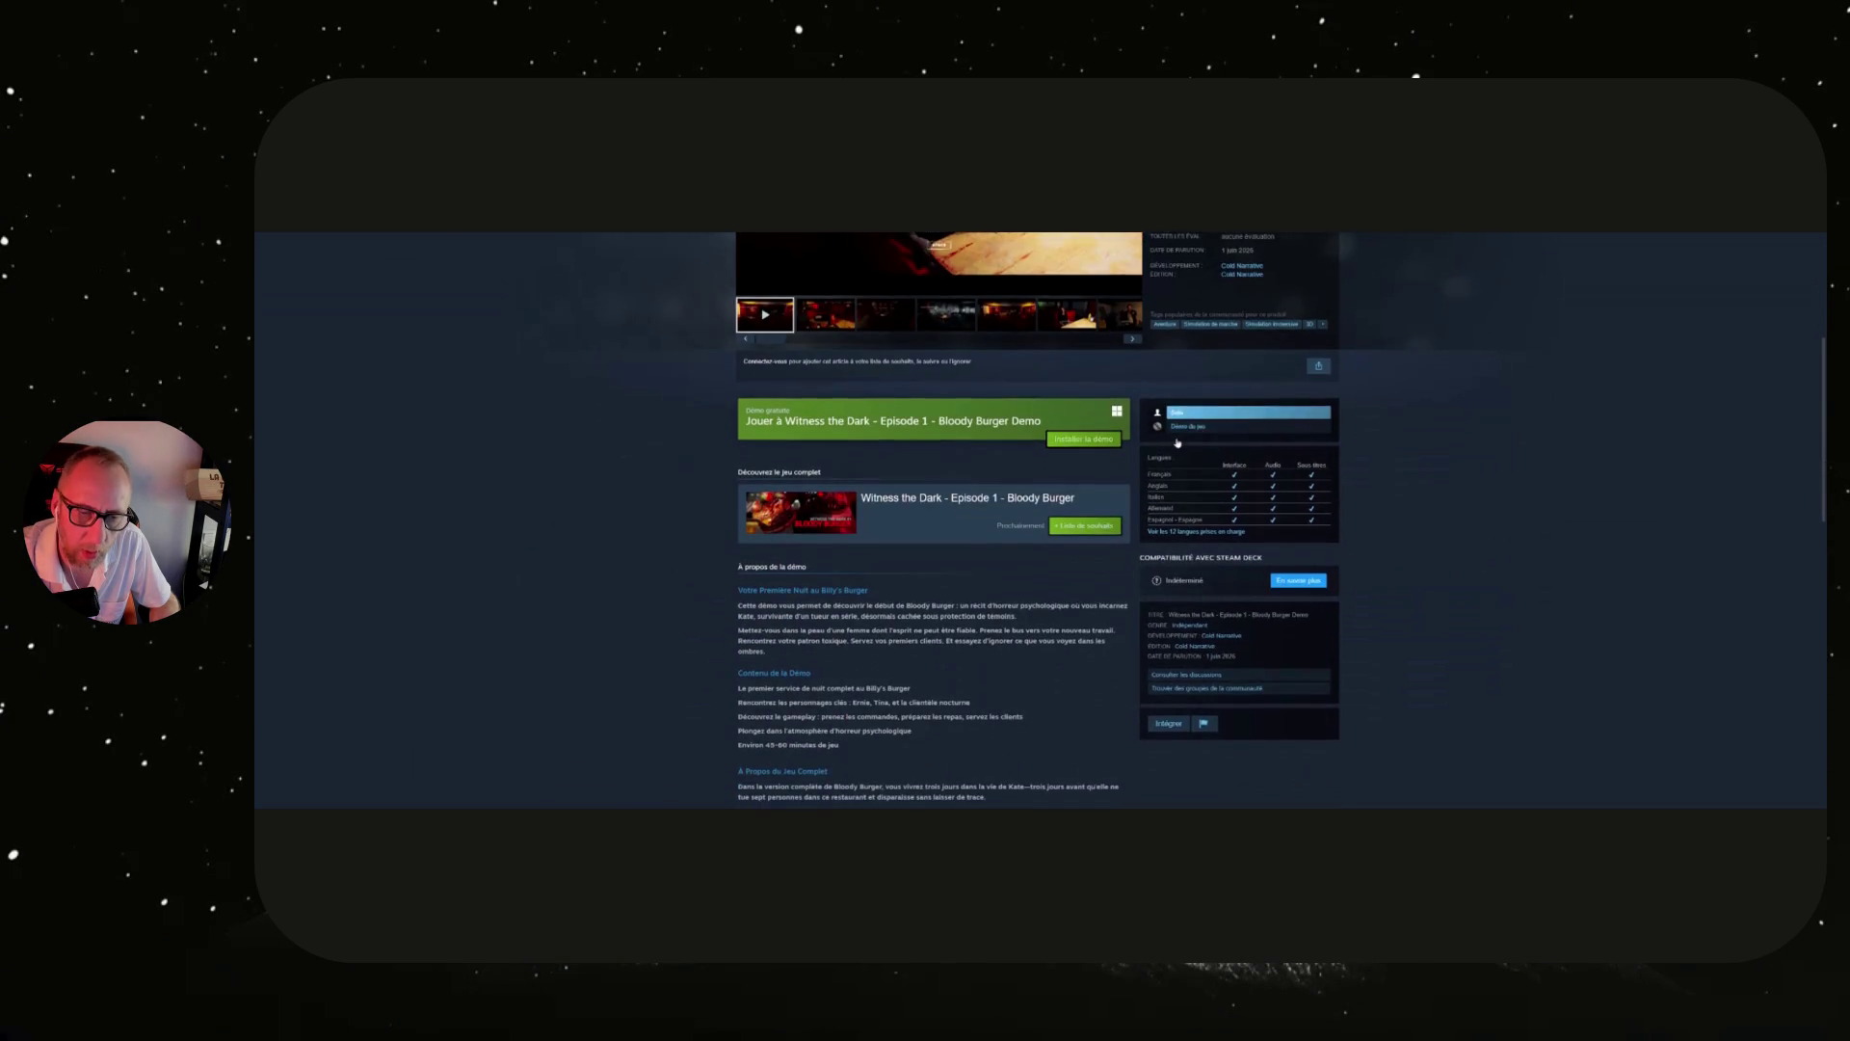
{"action": "scroll", "coordinate": [1178, 442], "scroll_direction": "up", "scroll_amount": 3}
{"action": "scroll", "coordinate": [1248, 443], "scroll_direction": "up", "scroll_amount": 3}
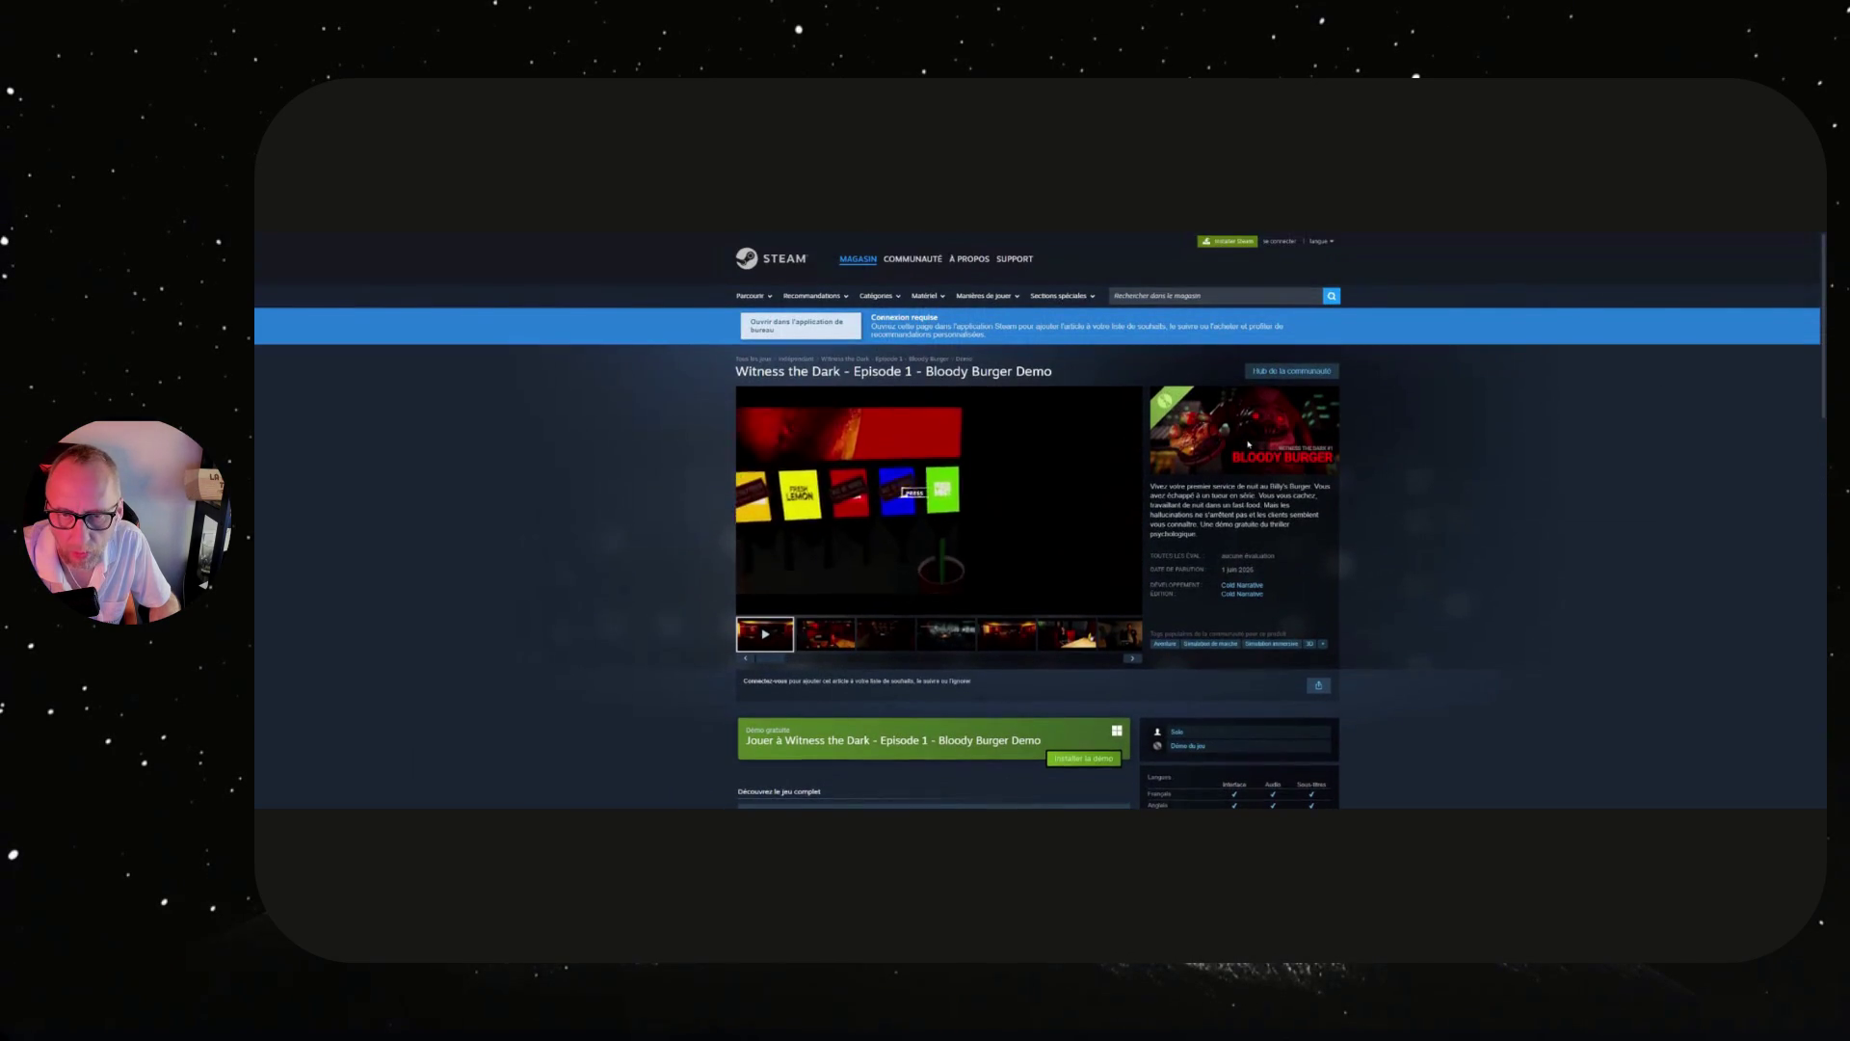
{"action": "scroll", "coordinate": [1248, 444], "scroll_direction": "down", "scroll_amount": 1}
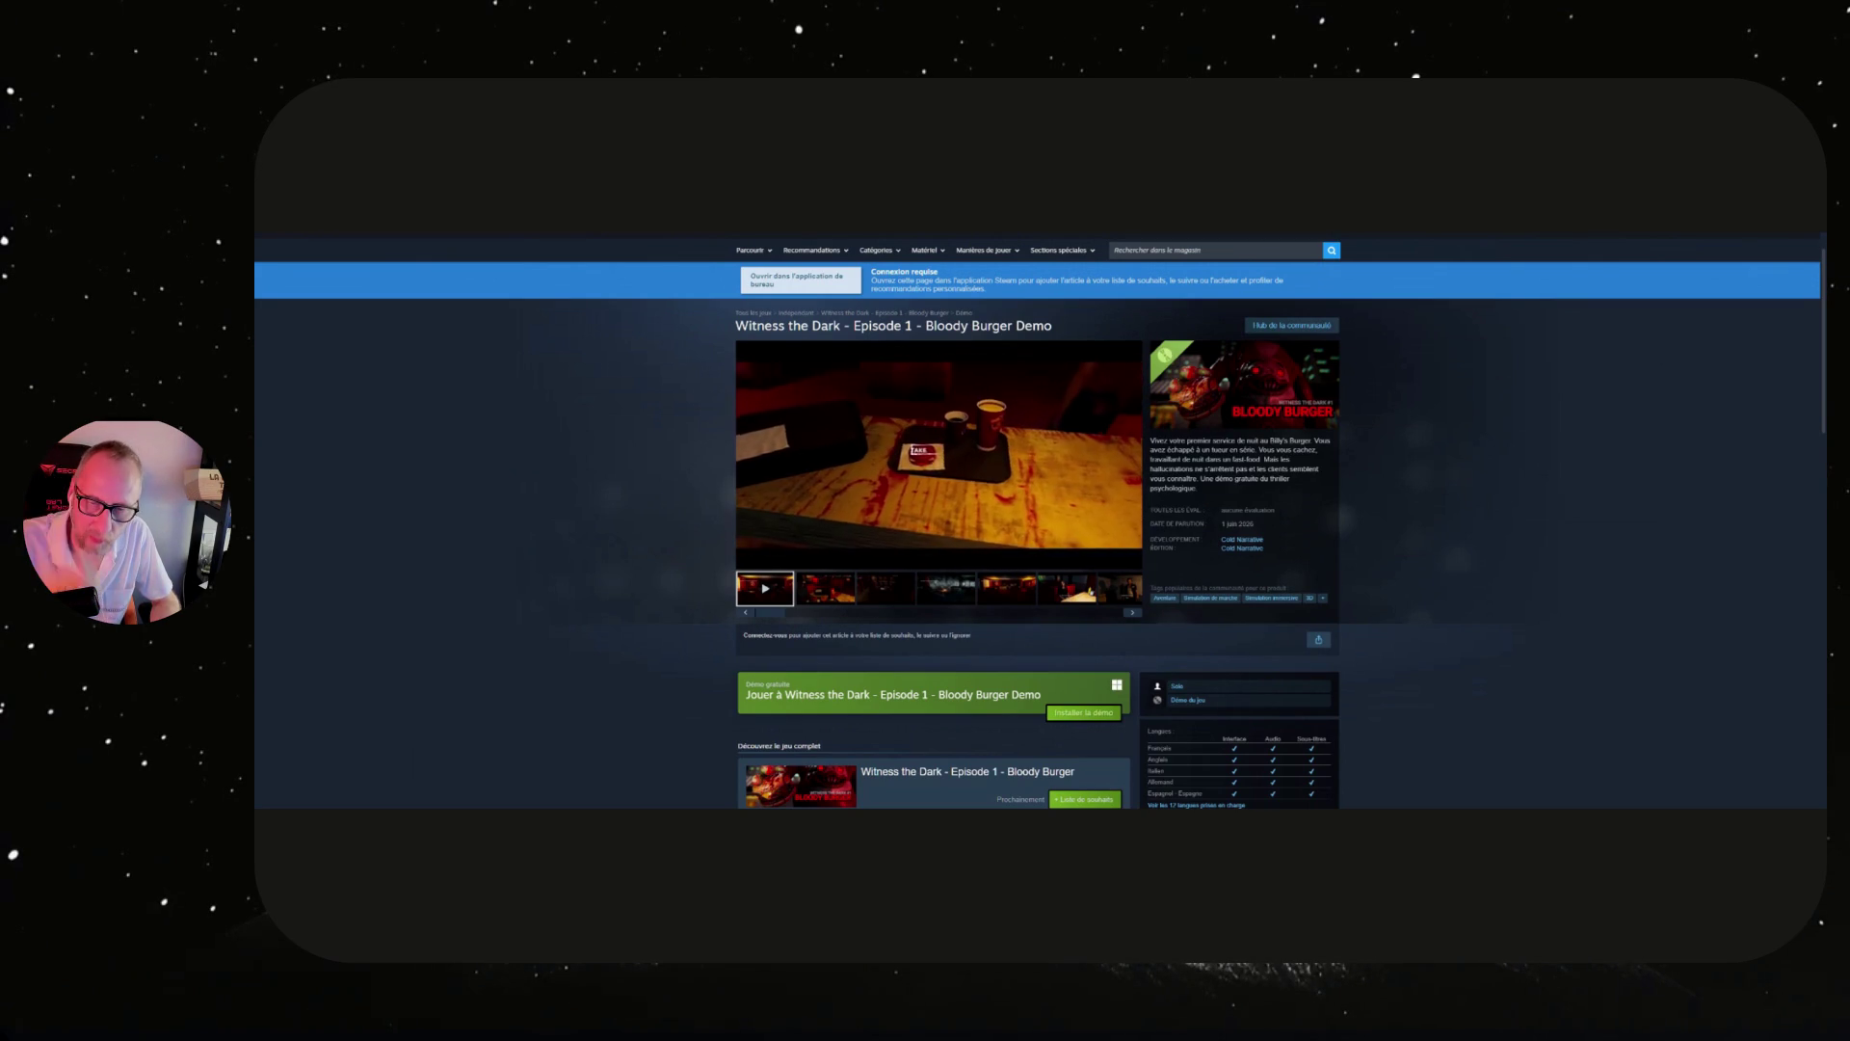
{"action": "scroll", "coordinate": [1038, 520], "scroll_direction": "down", "scroll_amount": 2}
{"action": "scroll", "coordinate": [1275, 452], "scroll_direction": "down", "scroll_amount": 1}
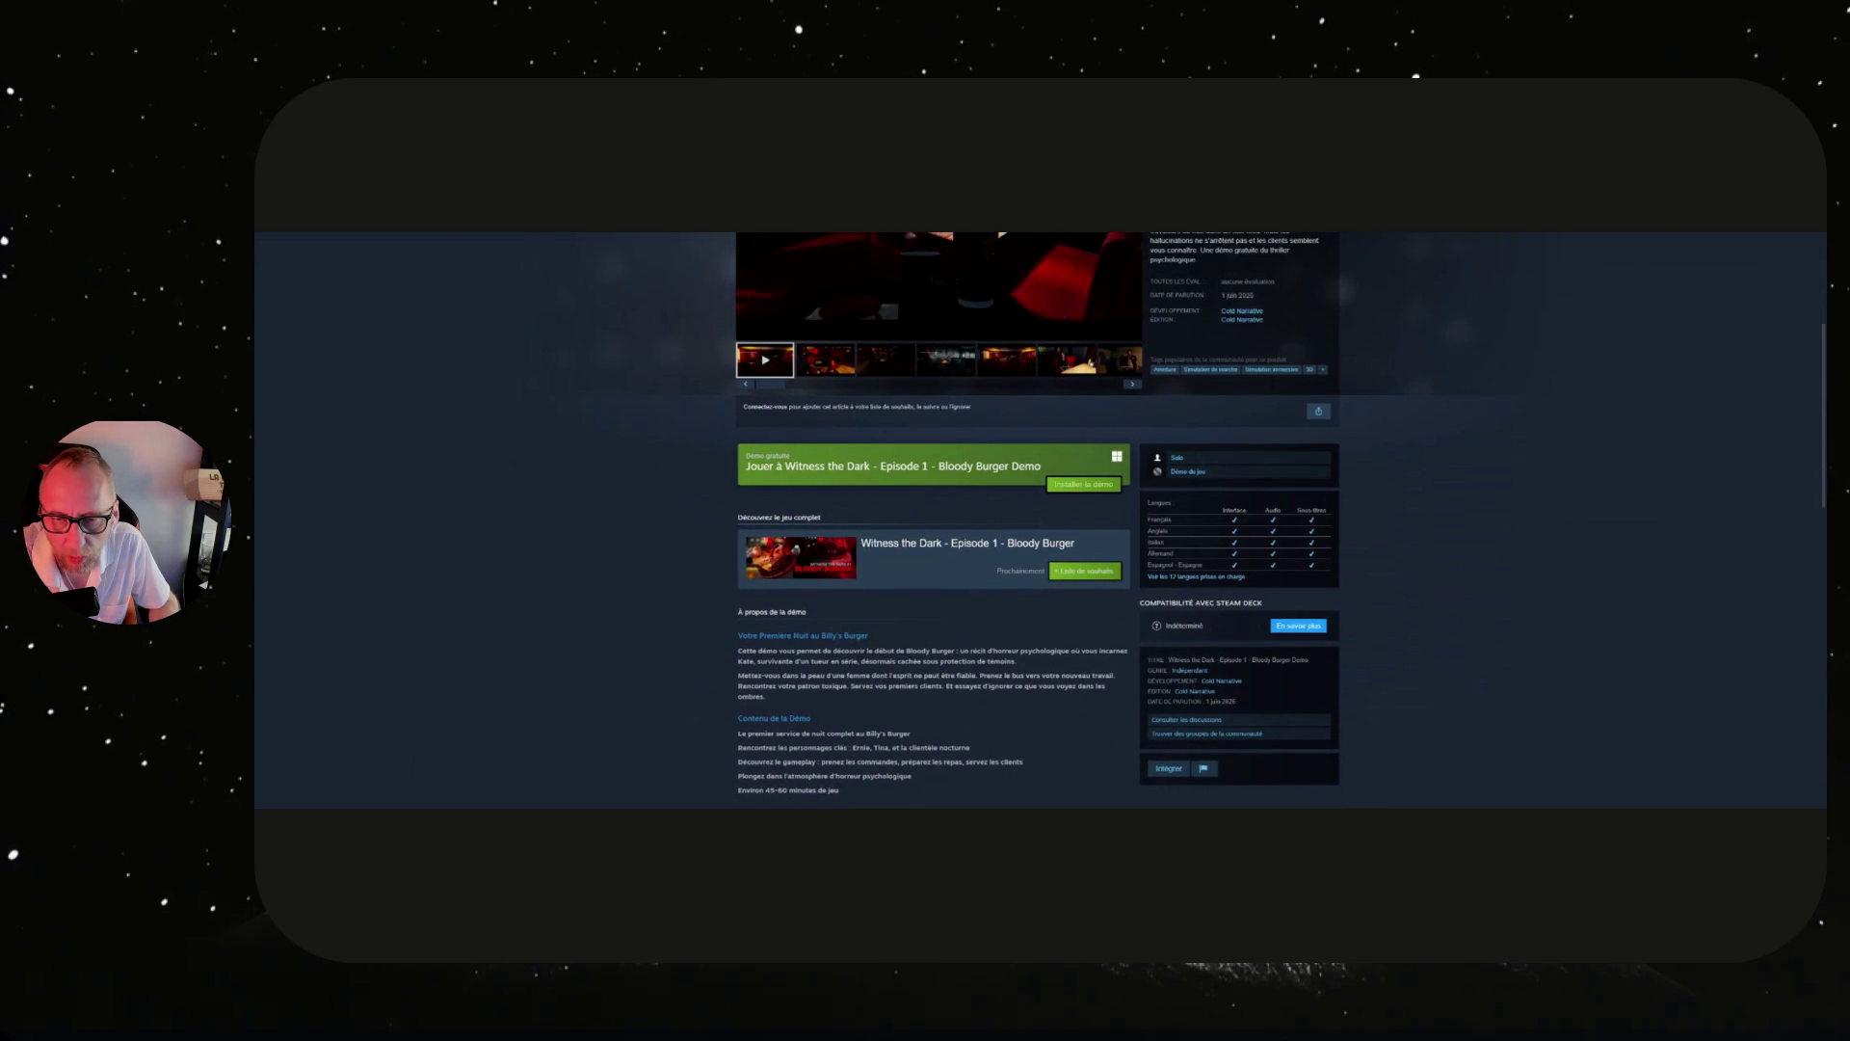
{"action": "scroll", "coordinate": [1275, 452], "scroll_direction": "up", "scroll_amount": 2}
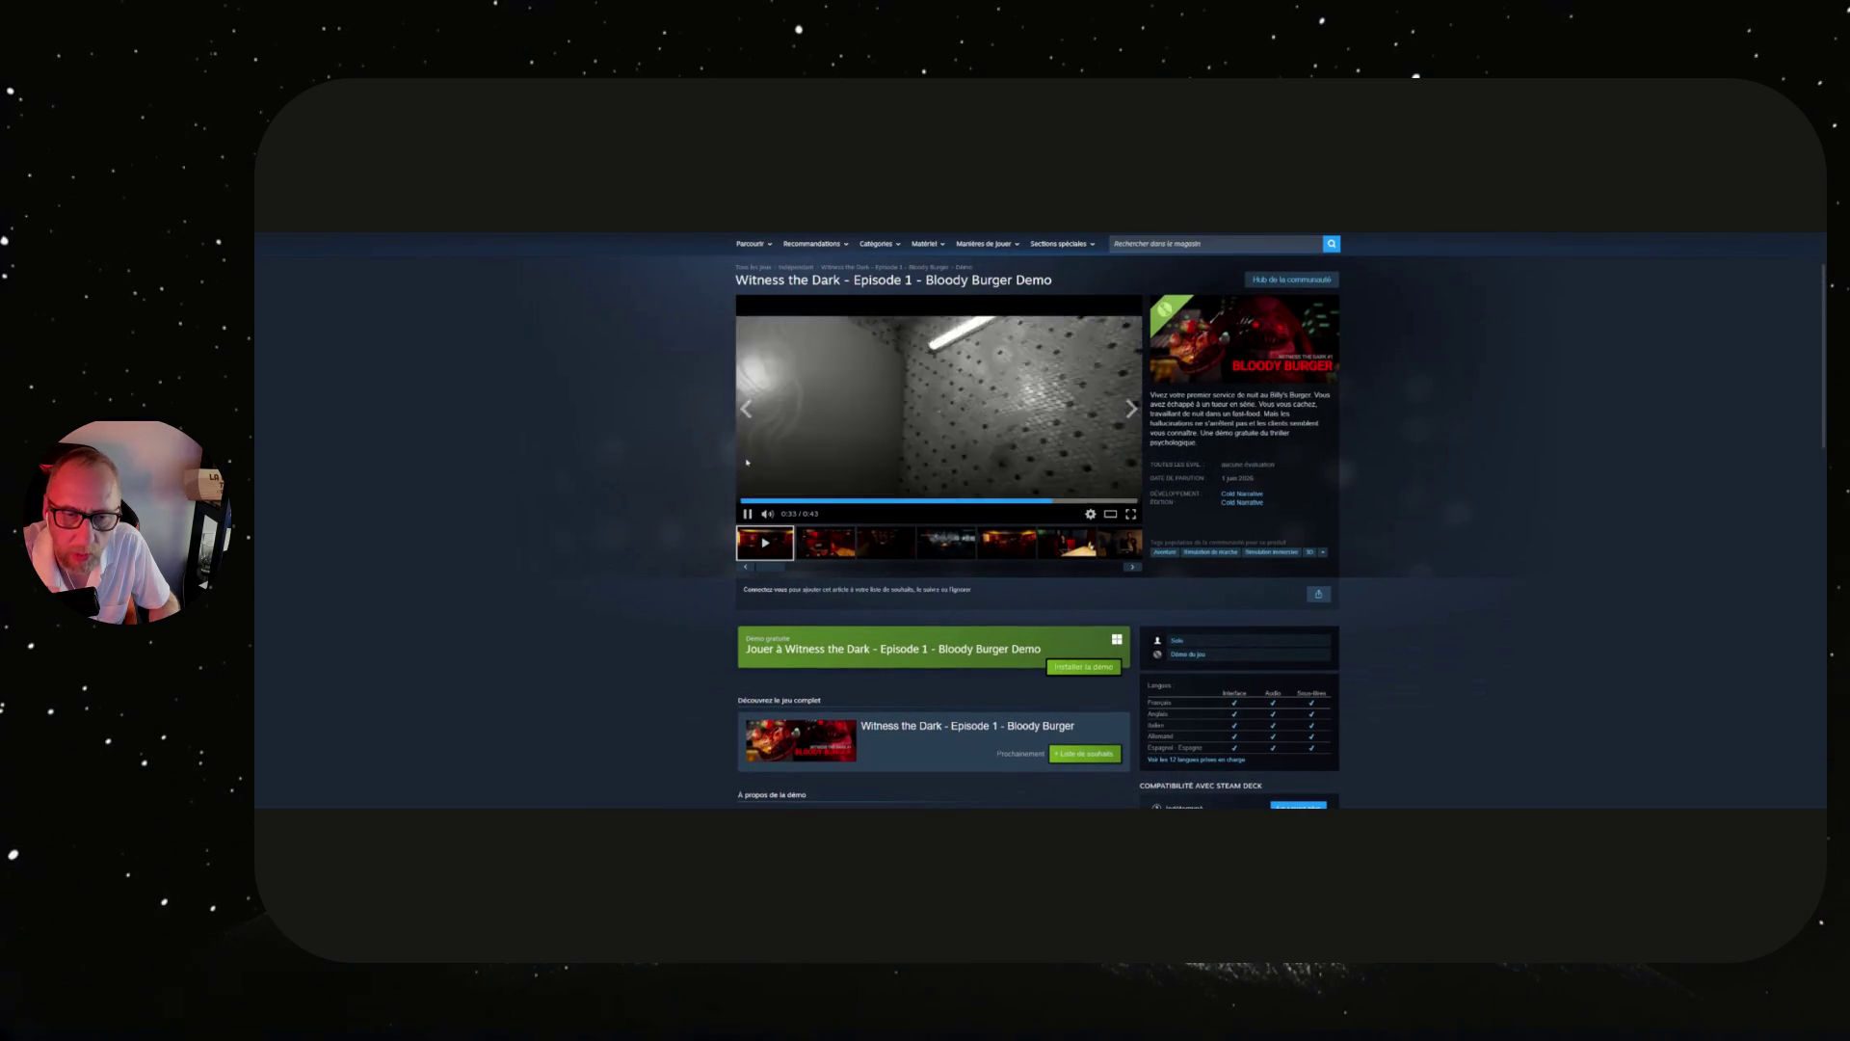
{"action": "scroll", "coordinate": [1075, 445], "scroll_direction": "down", "scroll_amount": 1}
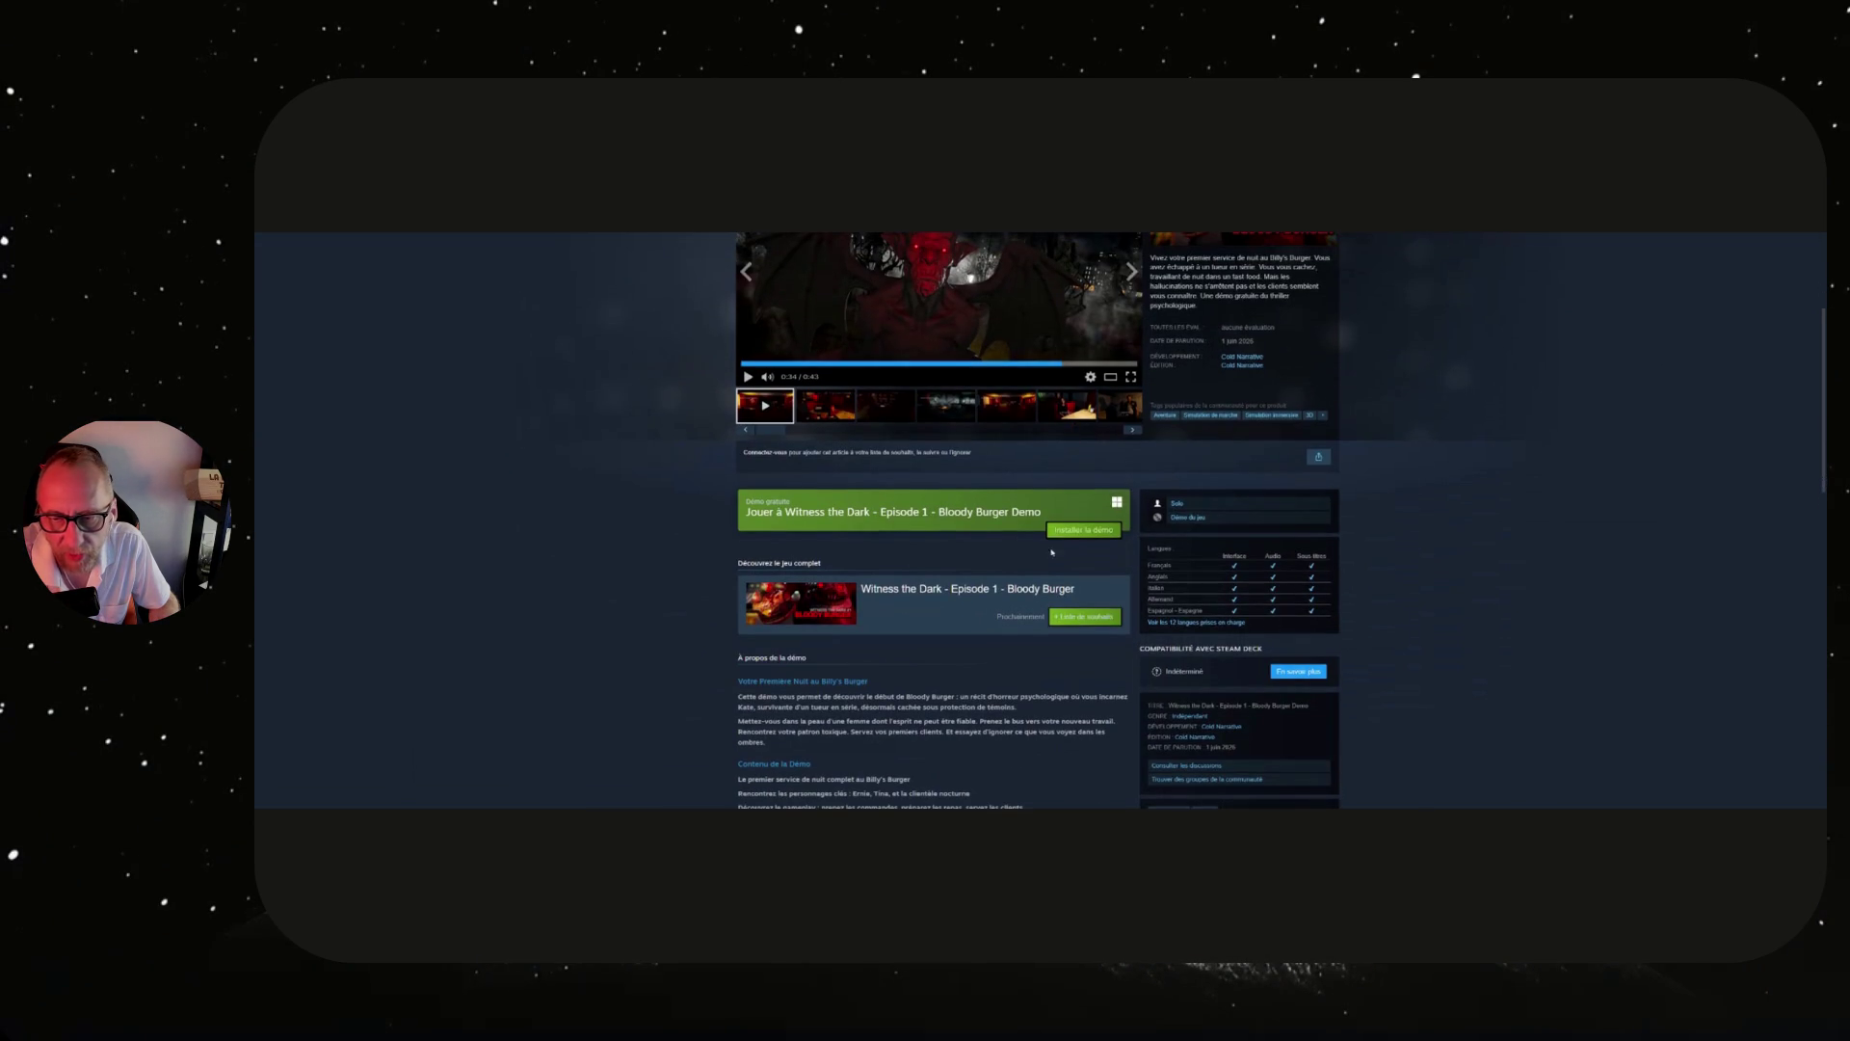
{"action": "left_click", "coordinate": [1082, 533]}
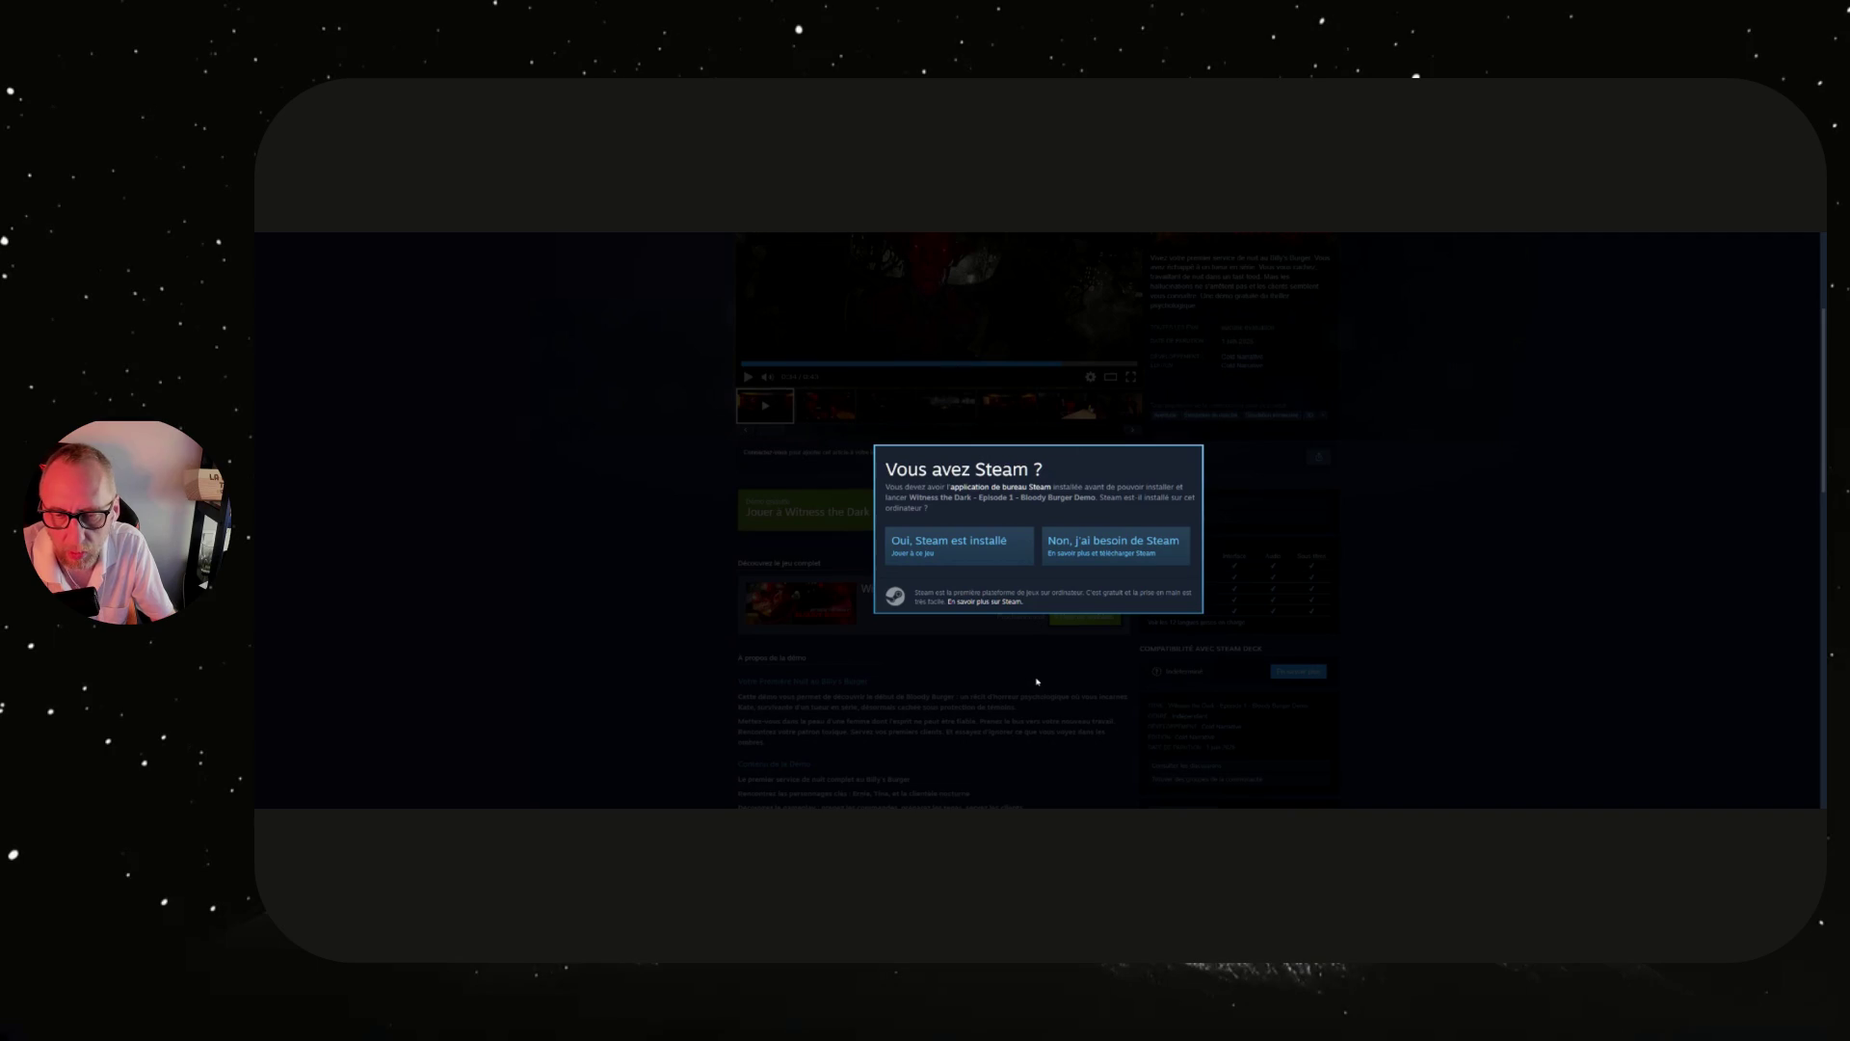
Scroll the demo page while the 'Vous avez Steam ?' prompt remains open.
{"action": "scroll", "coordinate": [1038, 682], "scroll_direction": "down", "scroll_amount": 3}
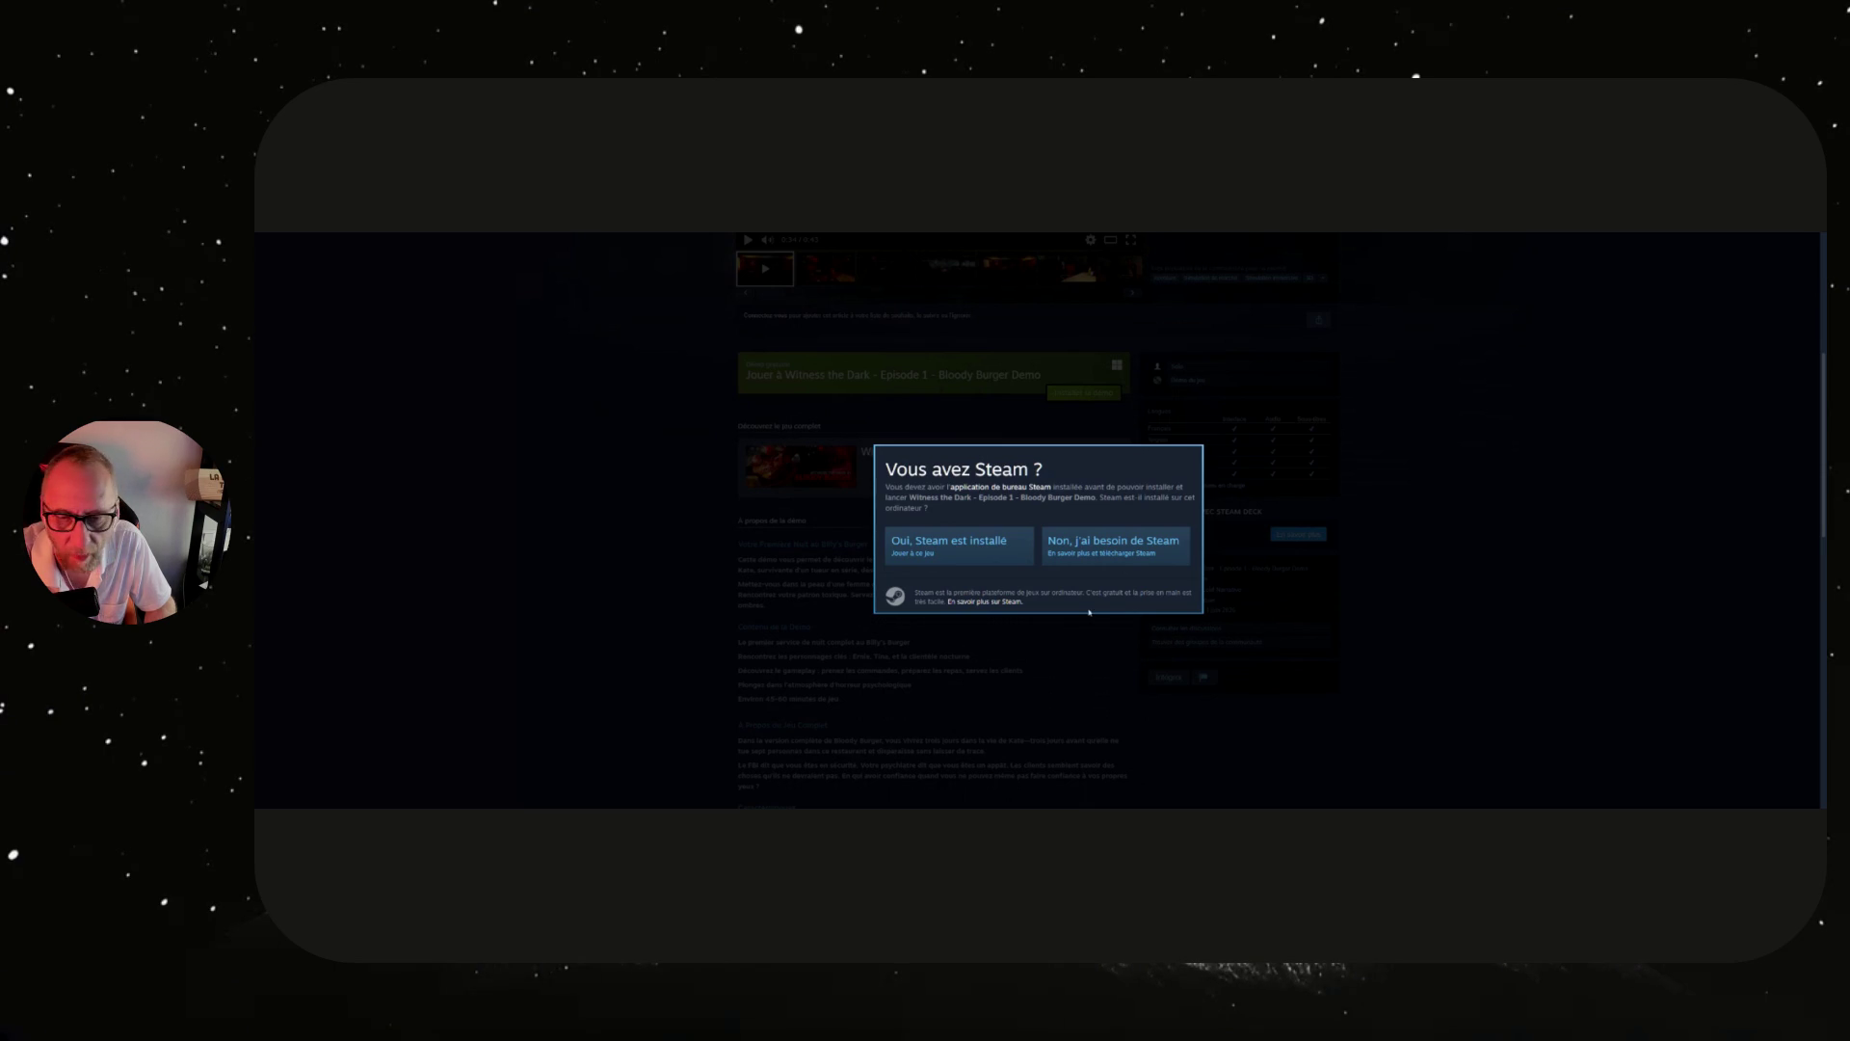
{"action": "scroll", "coordinate": [1089, 612], "scroll_direction": "up", "scroll_amount": 5}
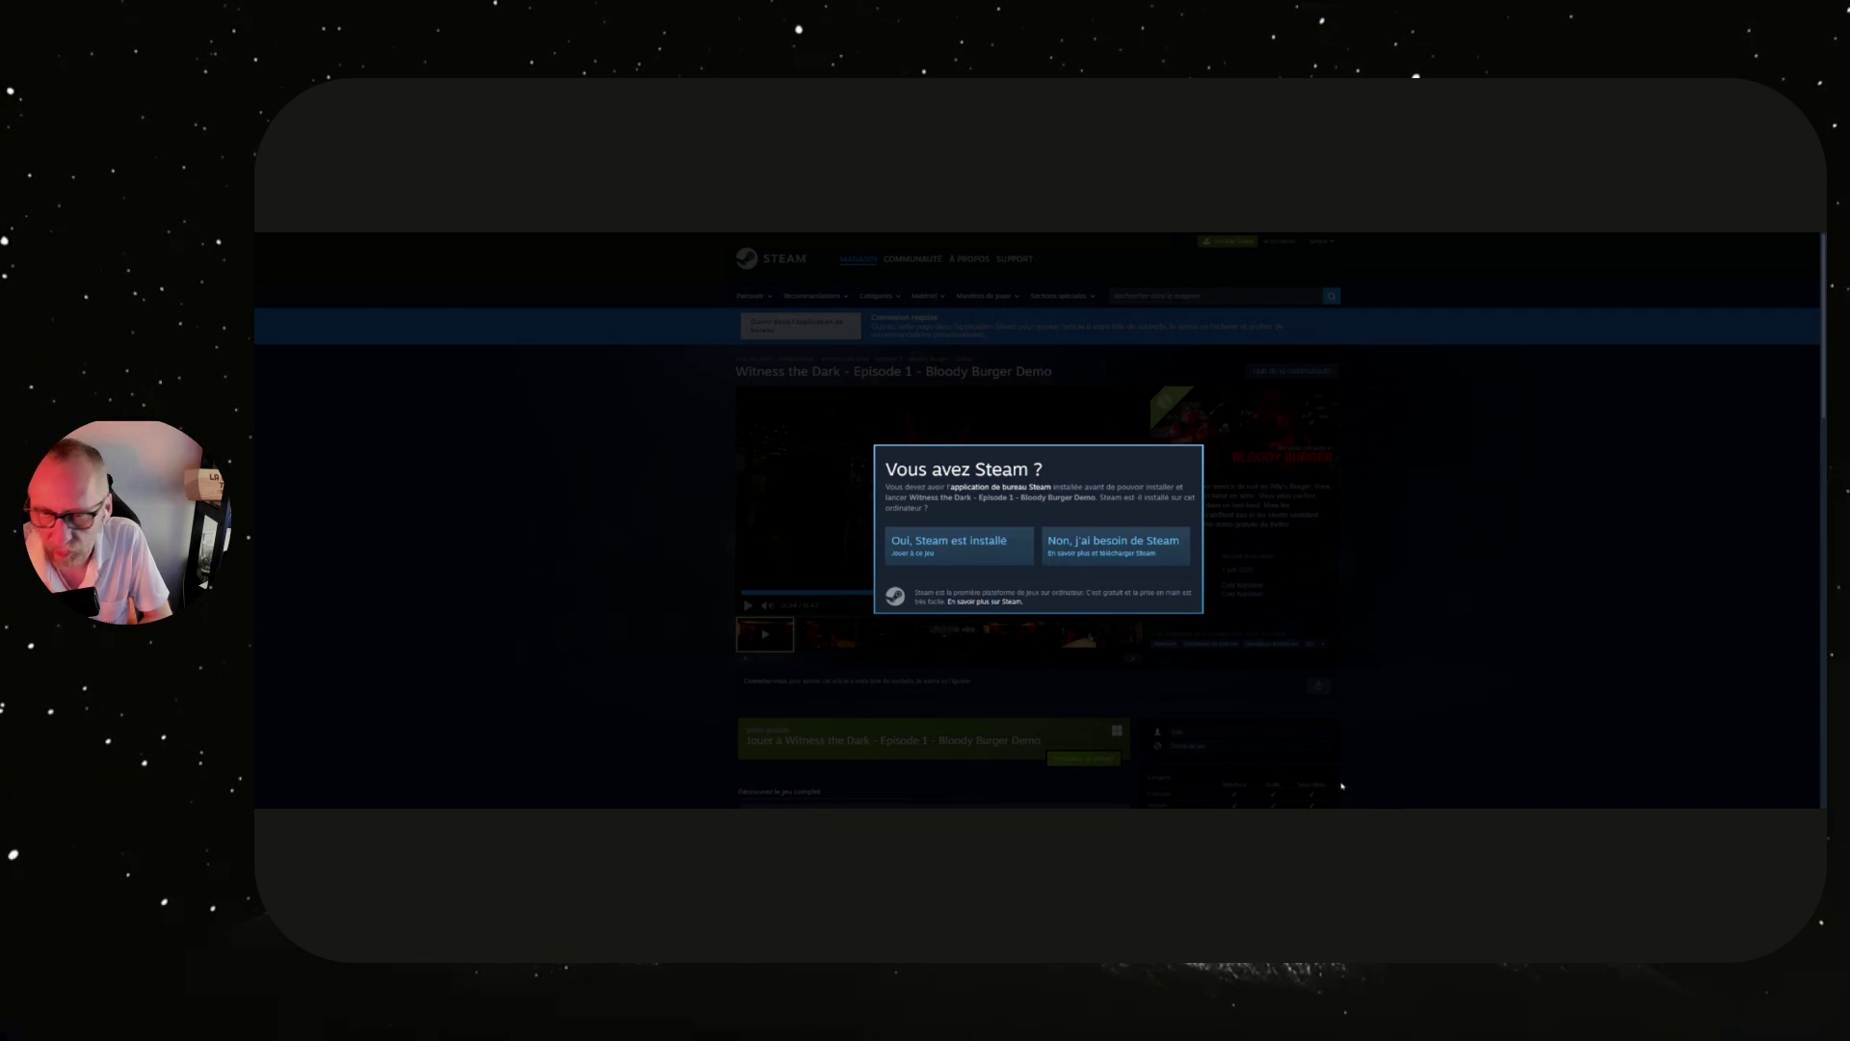
Confirm Steam is installed and switch the media viewer from the trailer to the game's screenshots.
{"action": "left_click", "coordinate": [984, 550]}
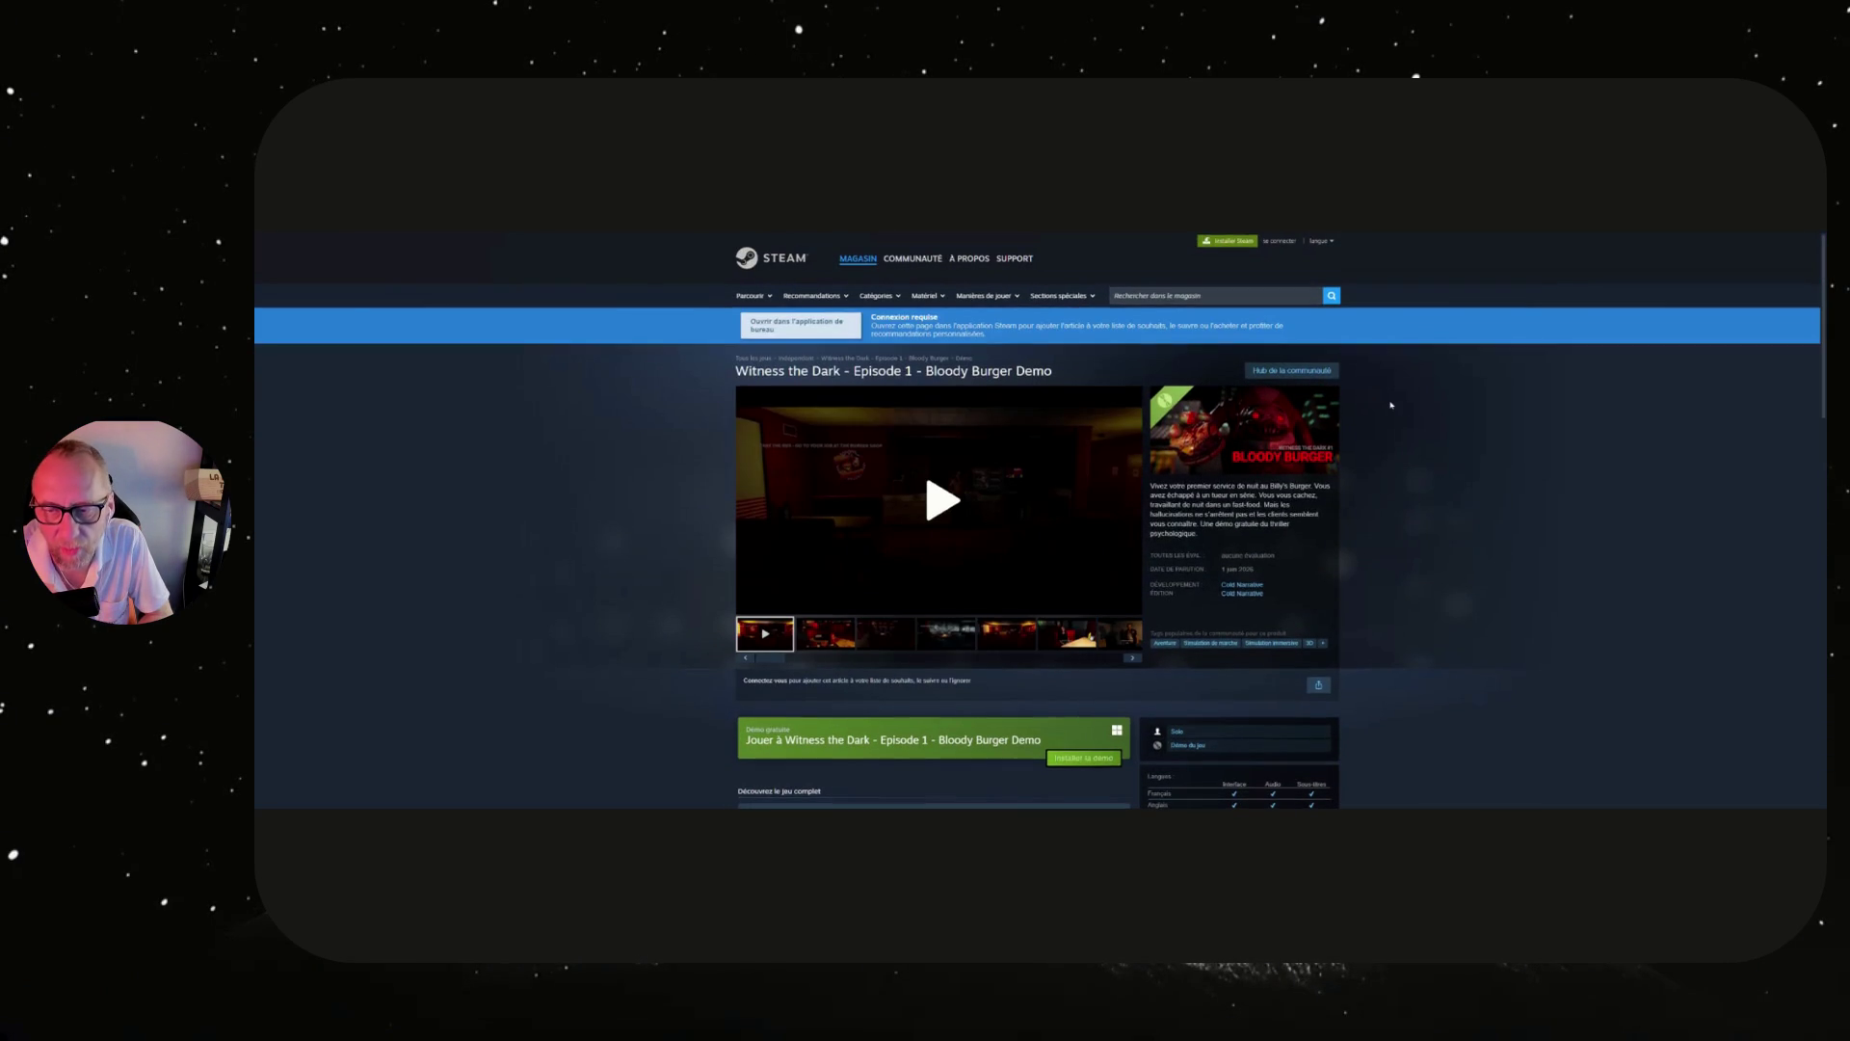
{"action": "scroll", "coordinate": [1391, 405], "scroll_direction": "down", "scroll_amount": 5}
{"action": "scroll", "coordinate": [1391, 405], "scroll_direction": "down", "scroll_amount": 3}
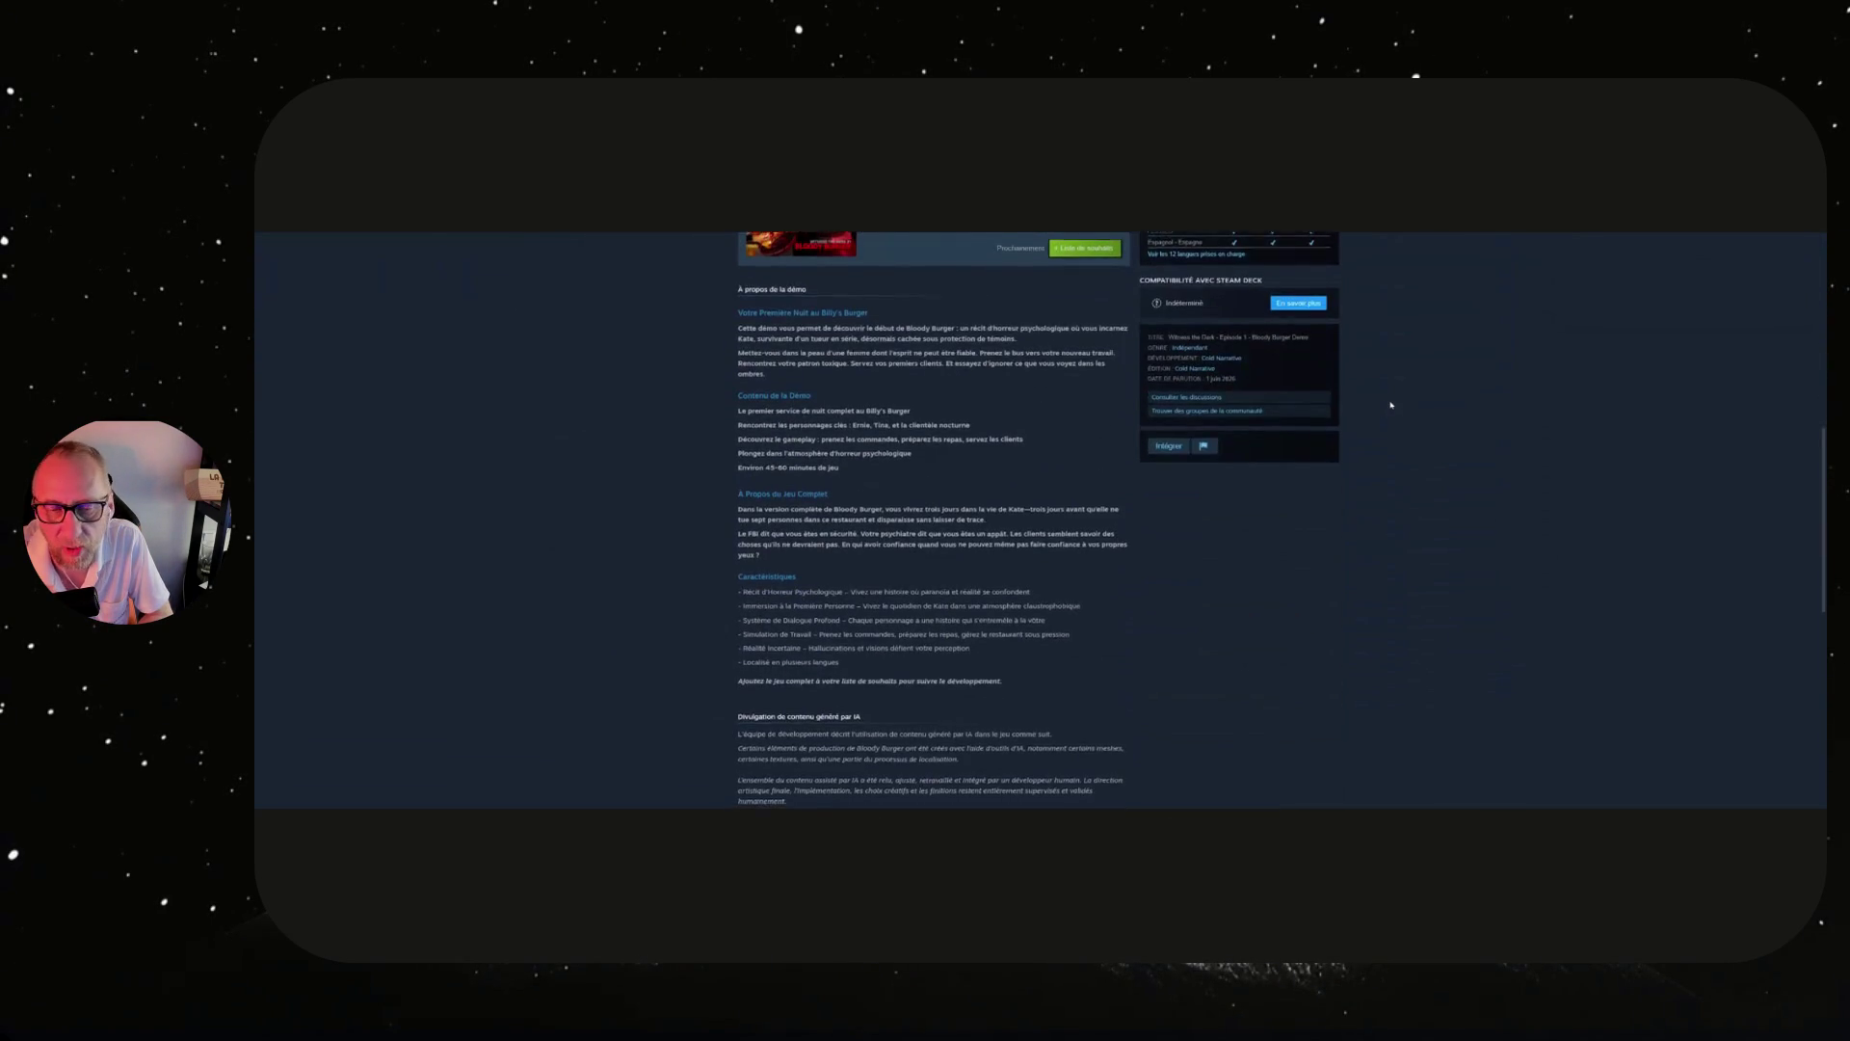
{"action": "scroll", "coordinate": [1391, 404], "scroll_direction": "down", "scroll_amount": 5}
{"action": "scroll", "coordinate": [1391, 405], "scroll_direction": "up", "scroll_amount": 5}
{"action": "scroll", "coordinate": [1390, 404], "scroll_direction": "up", "scroll_amount": 10}
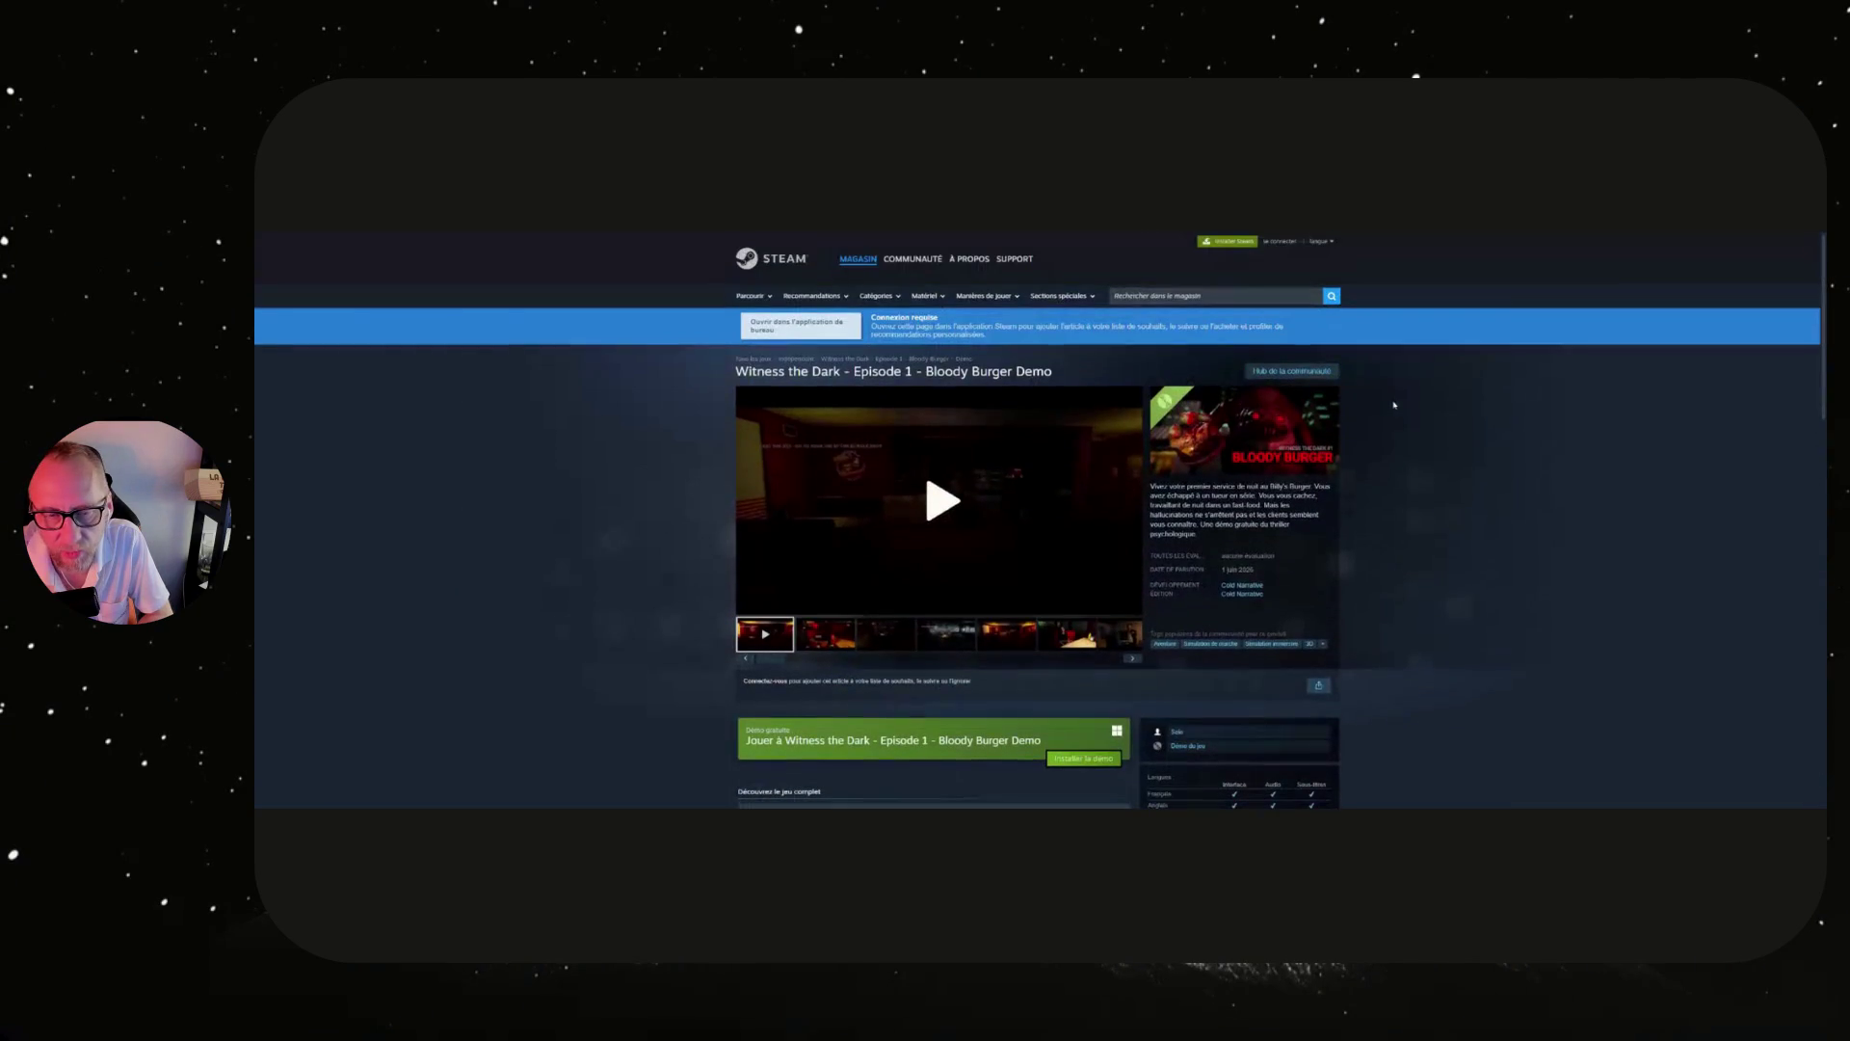
{"action": "left_click", "coordinate": [1131, 499]}
{"action": "left_click", "coordinate": [1131, 499]}
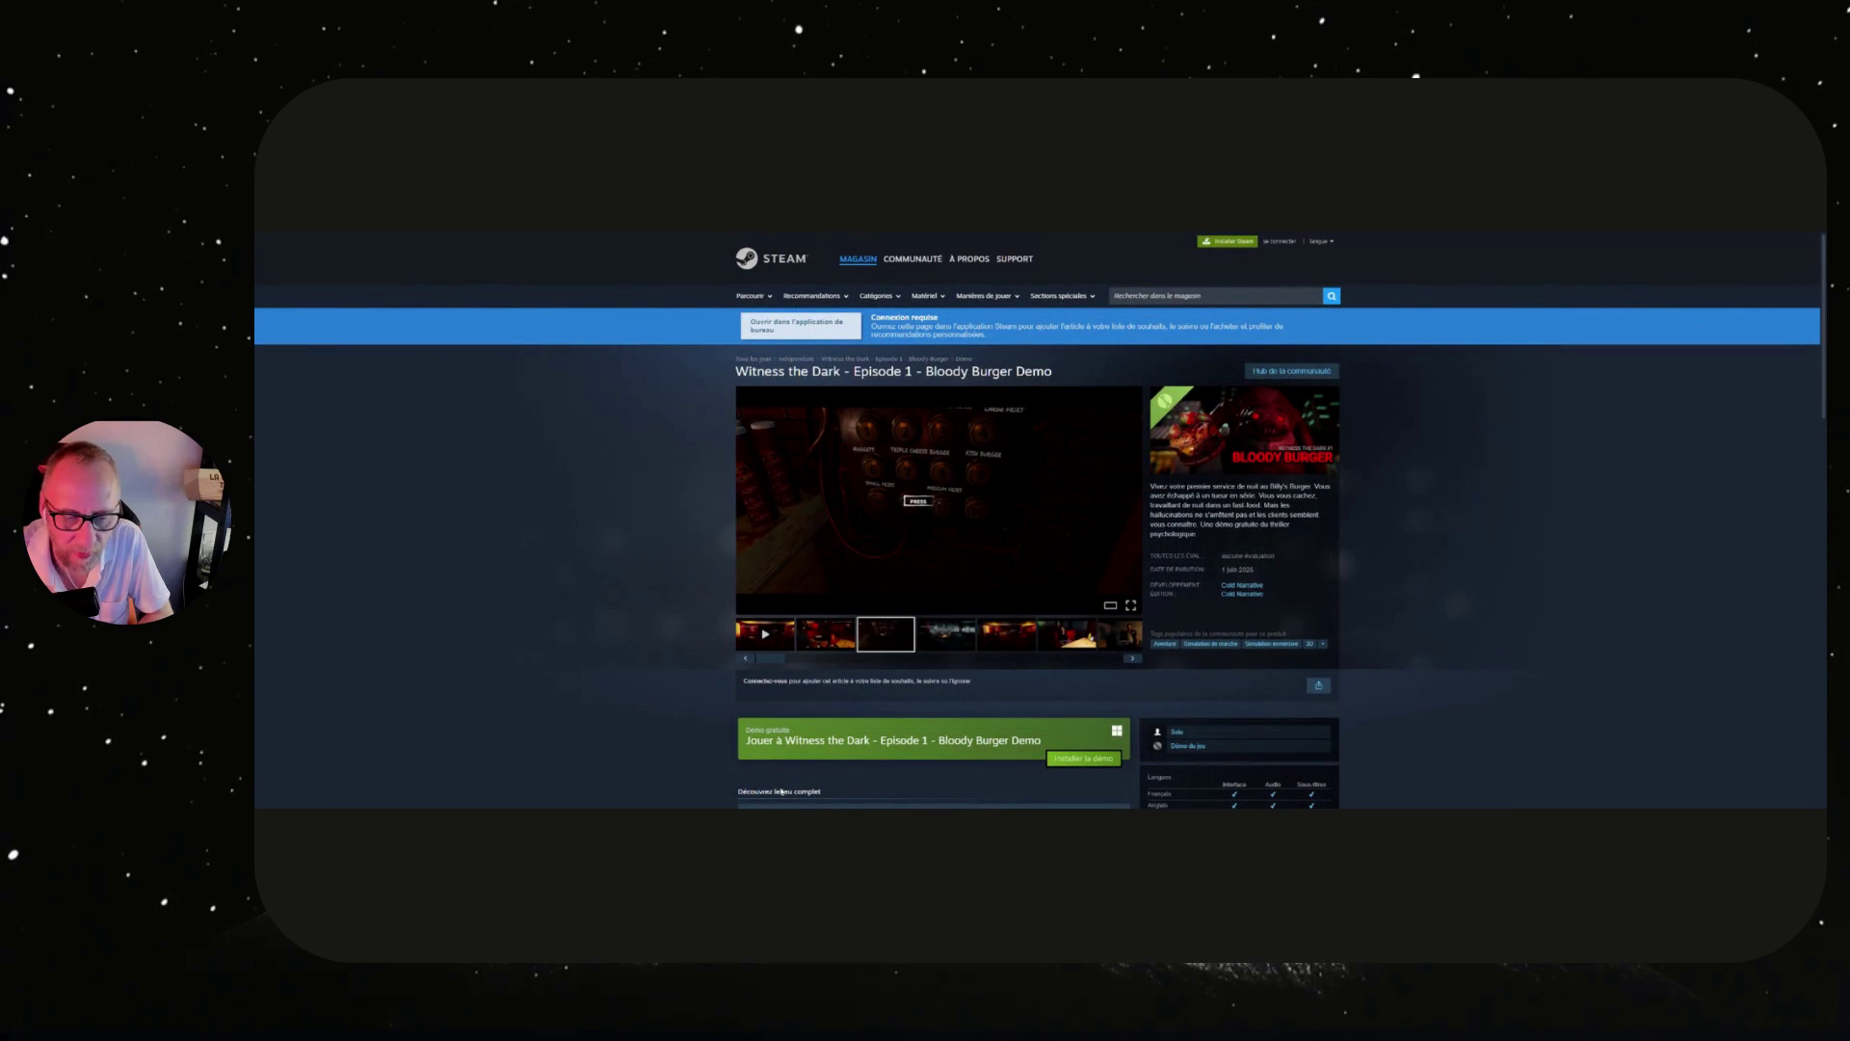
Retry installing the demo, confirm Steam is installed again, and display the third screenshot.
{"action": "left_click", "coordinate": [1083, 758]}
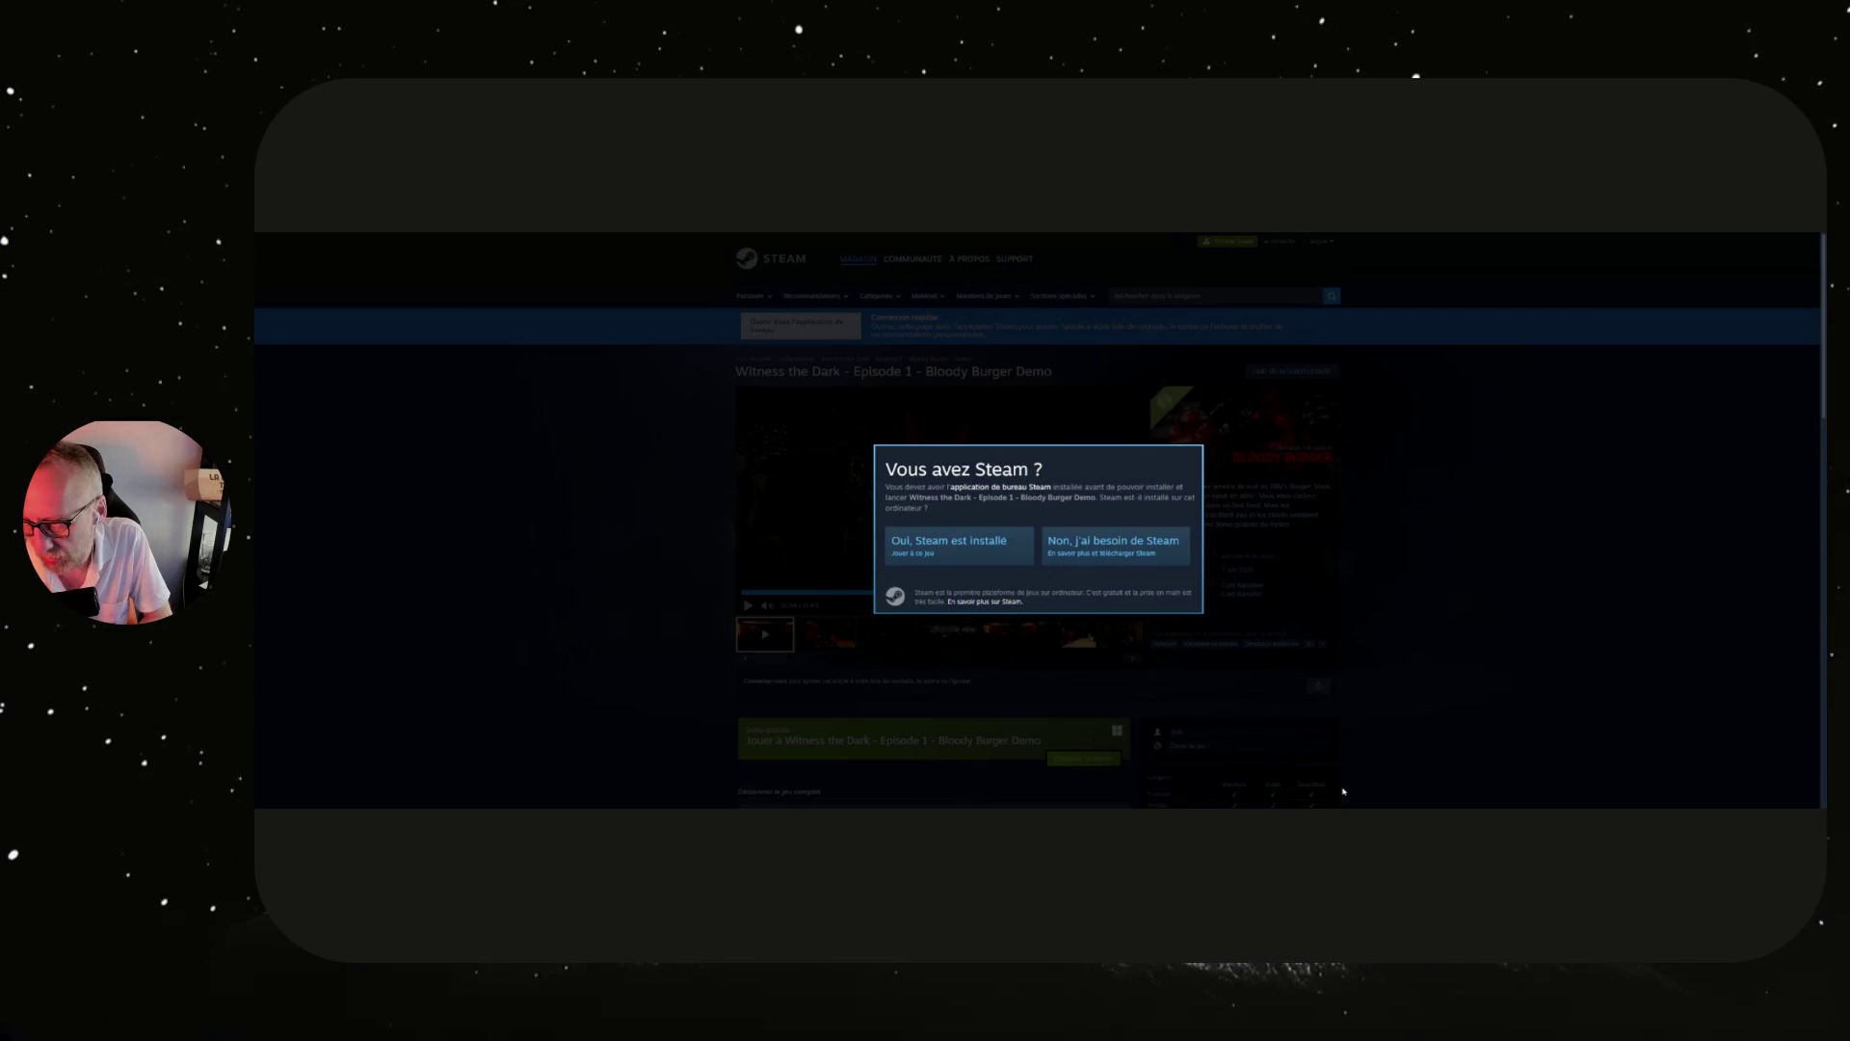
{"action": "left_click", "coordinate": [984, 549]}
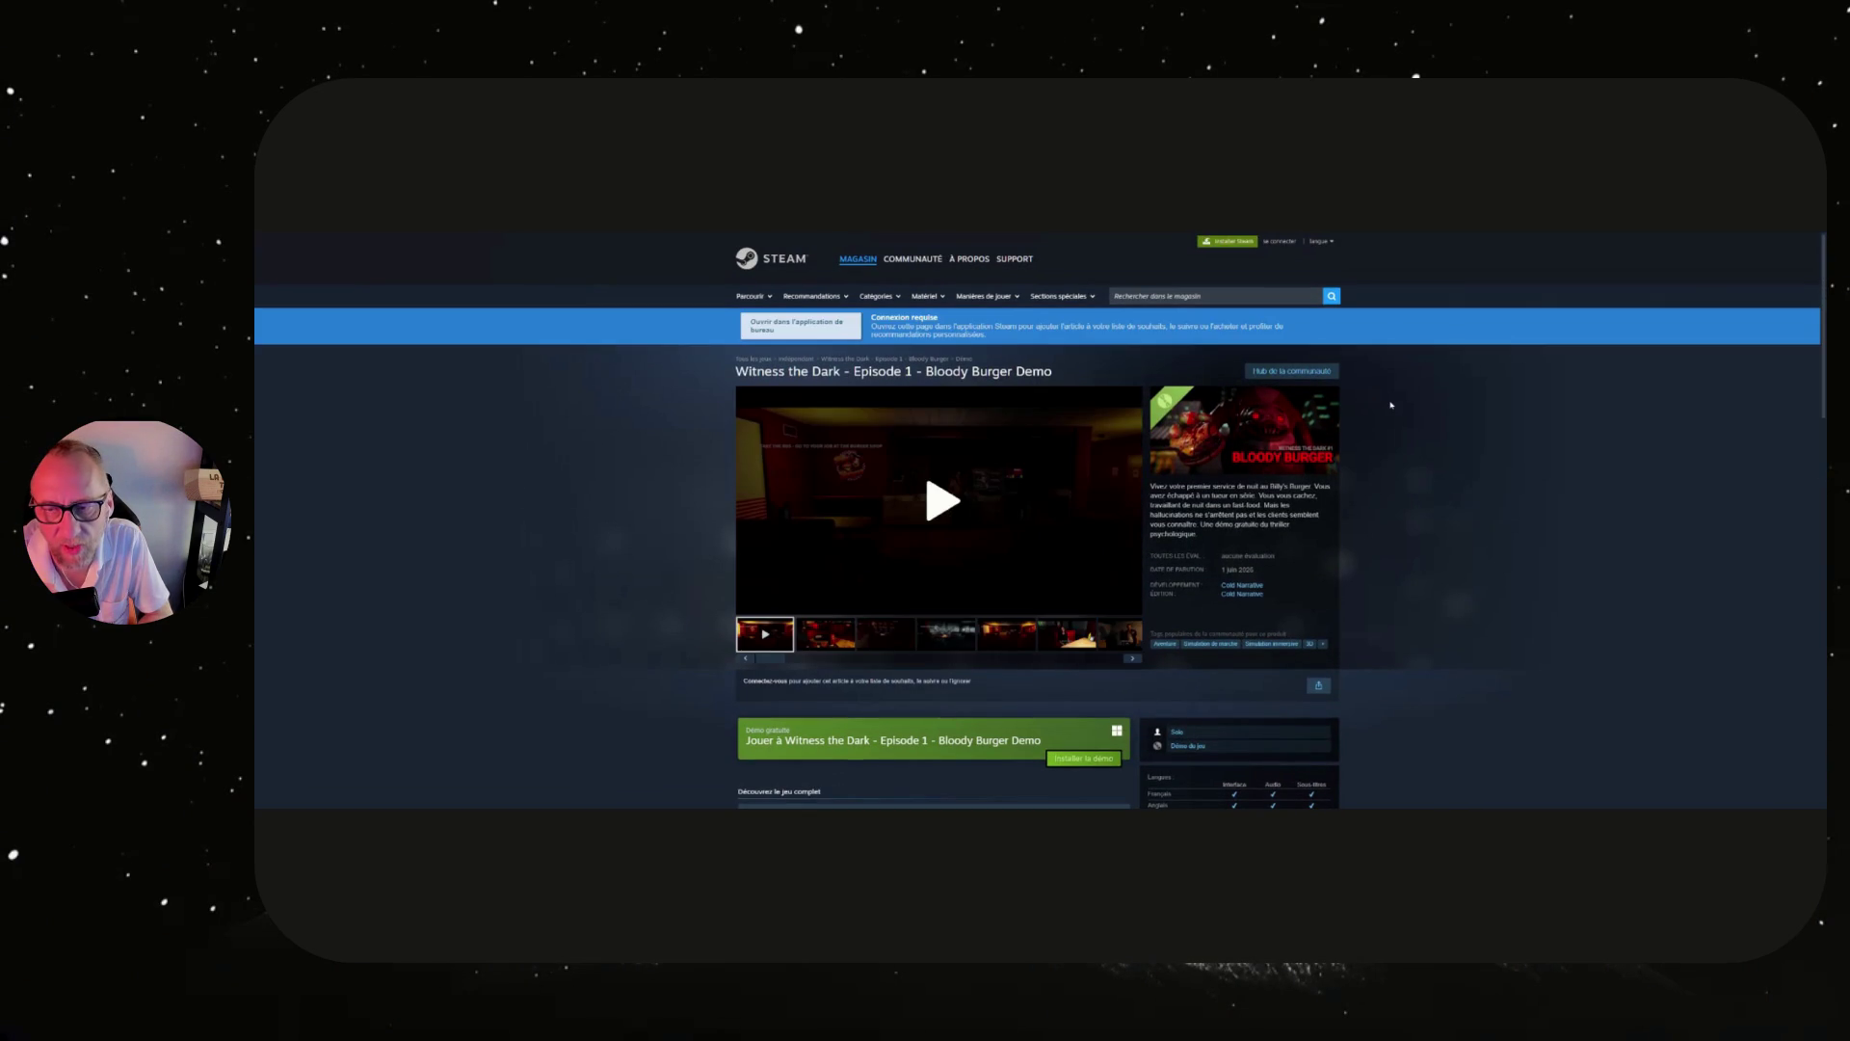
{"action": "scroll", "coordinate": [1391, 405], "scroll_direction": "down", "scroll_amount": 3}
{"action": "scroll", "coordinate": [1391, 405], "scroll_direction": "down", "scroll_amount": 3}
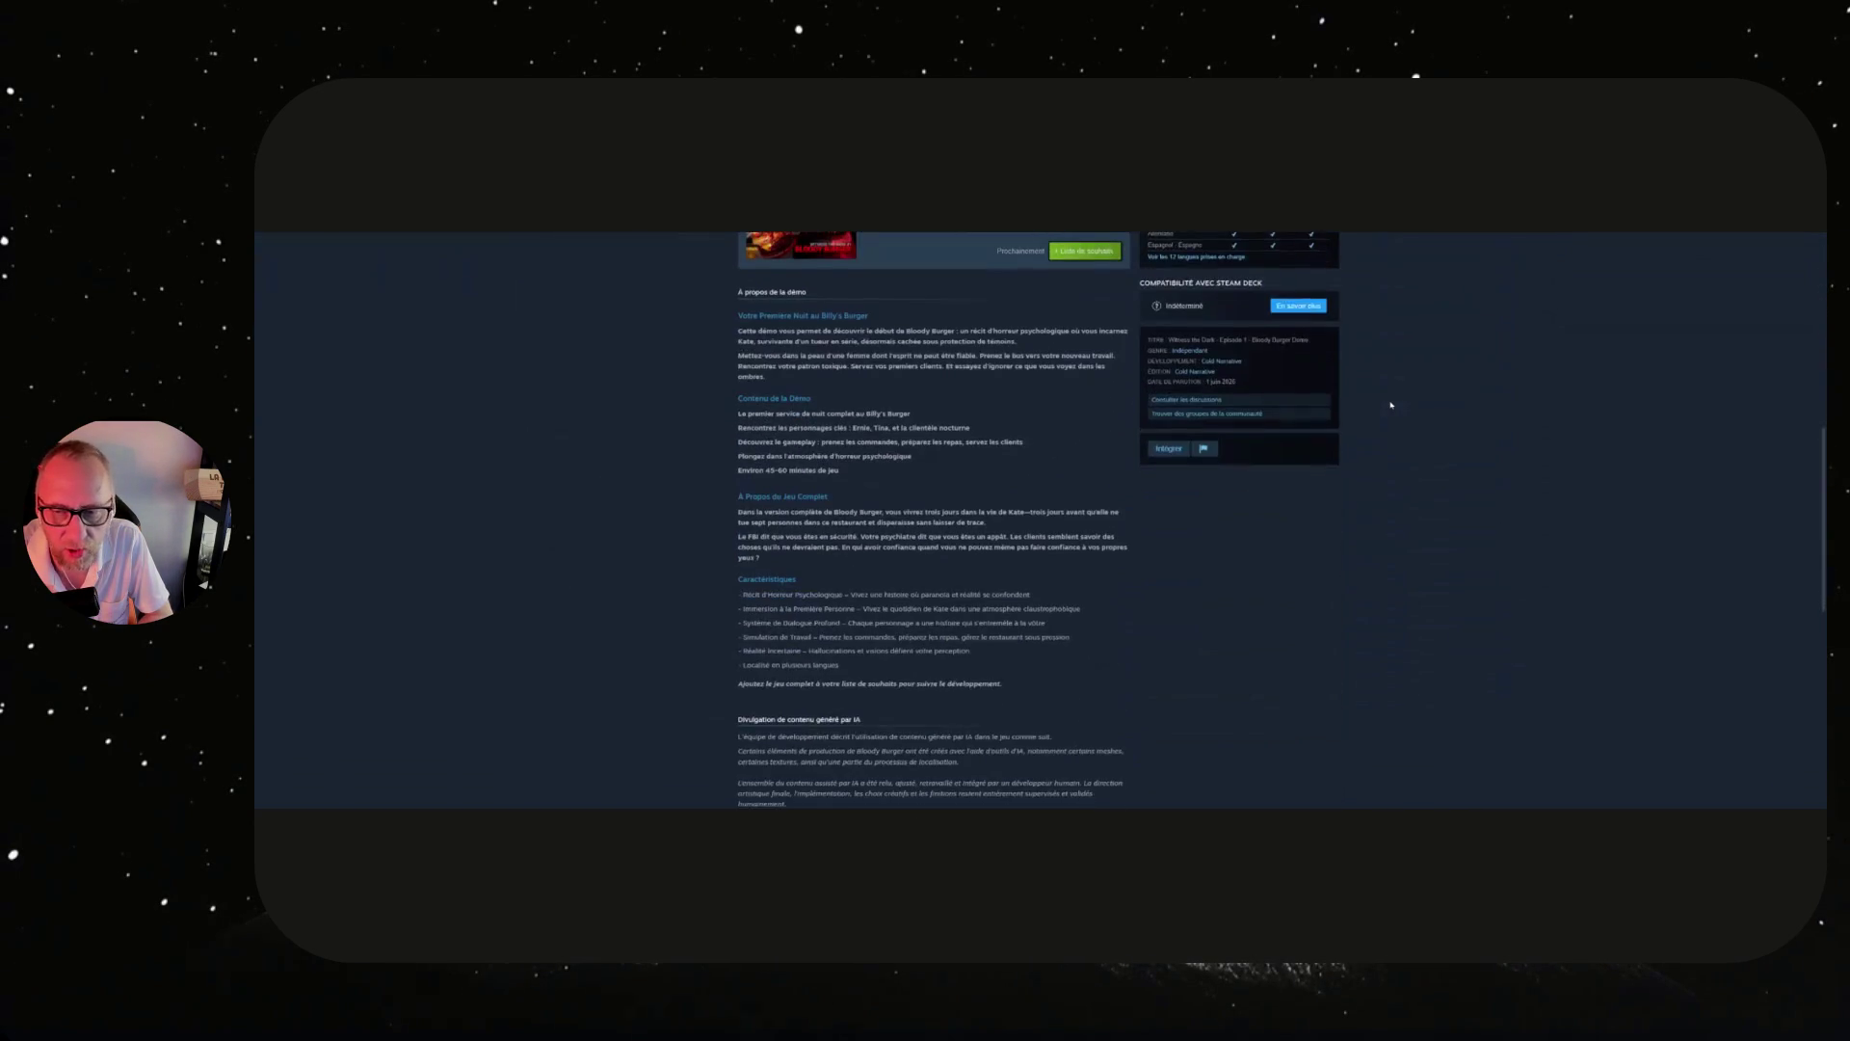
{"action": "scroll", "coordinate": [1391, 405], "scroll_direction": "down", "scroll_amount": 8}
{"action": "scroll", "coordinate": [1391, 404], "scroll_direction": "up", "scroll_amount": 10}
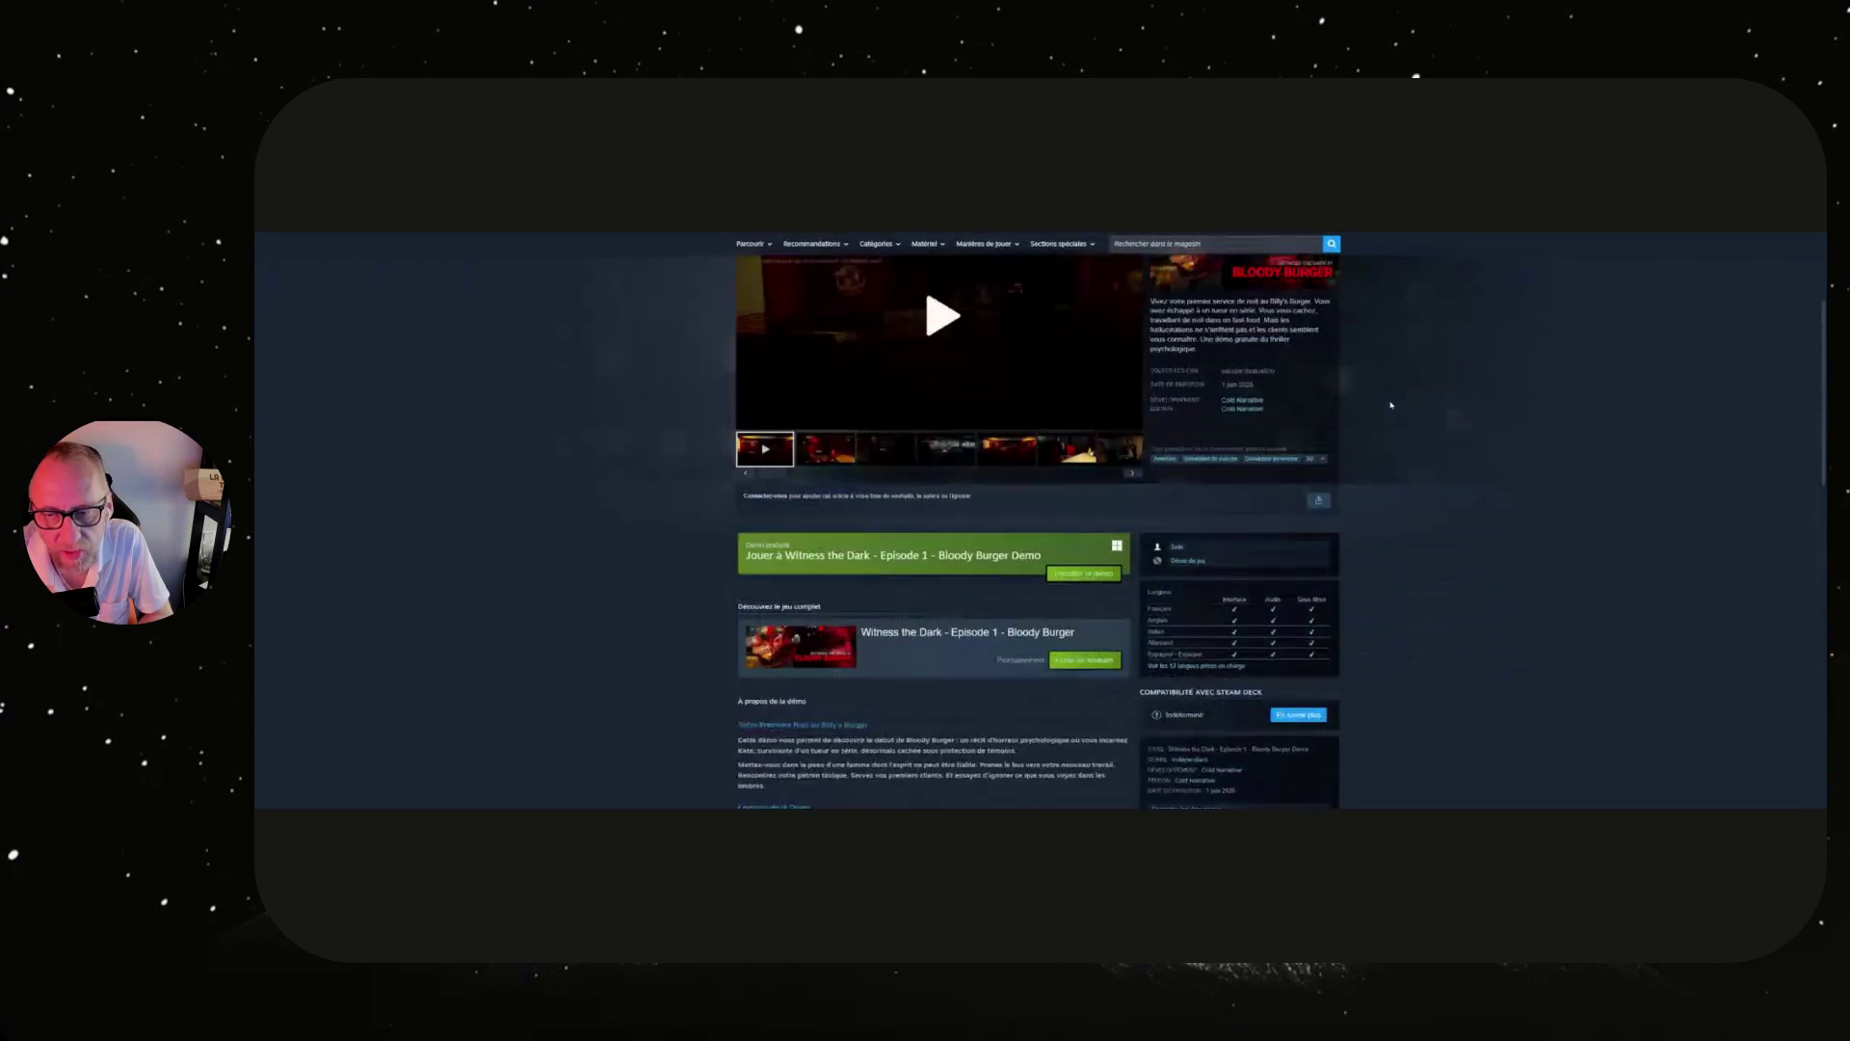
{"action": "left_click", "coordinate": [885, 634]}
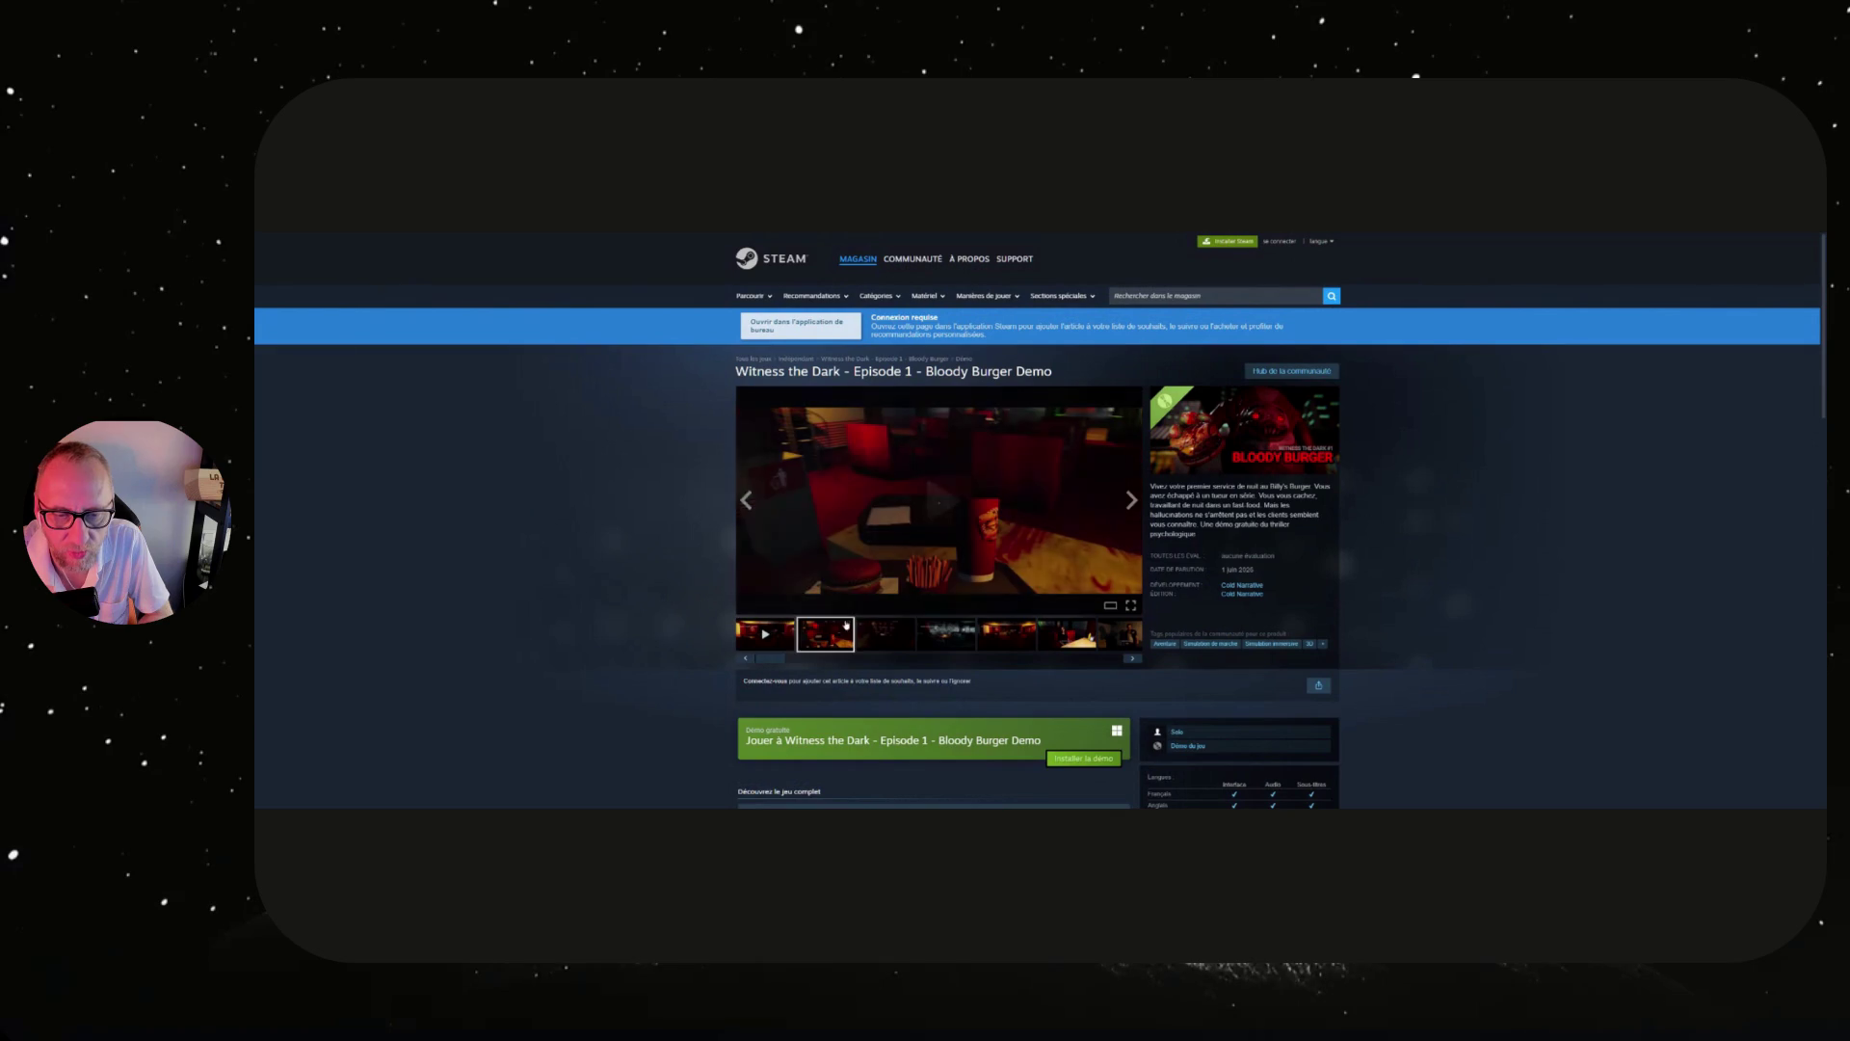